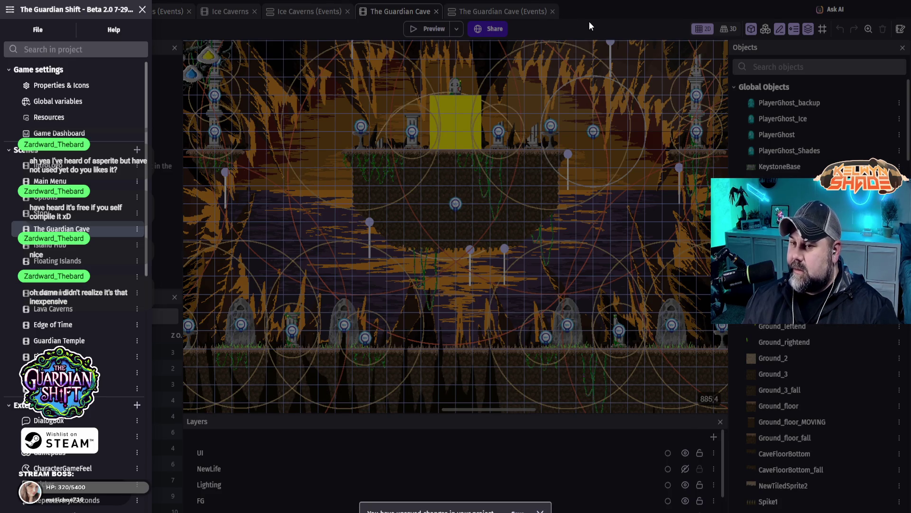
# - Close the project panel and pan the canvas toward the cave floor
pyautogui.click(589, 22)
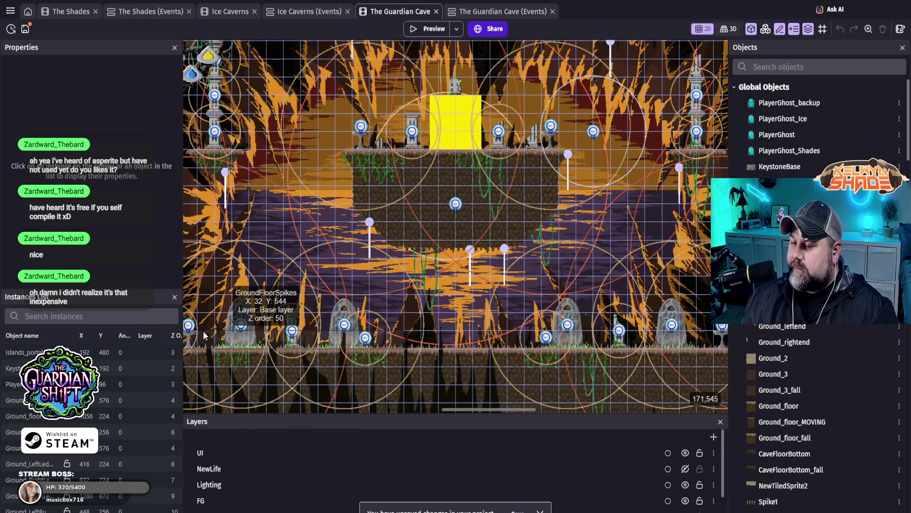
pyautogui.scroll(5, 306, 330)
pyautogui.moveTo(314, 329)
pyautogui.mouseDown()
pyautogui.moveTo(568, 295)
pyautogui.moveTo(461, 293)
pyautogui.mouseUp()
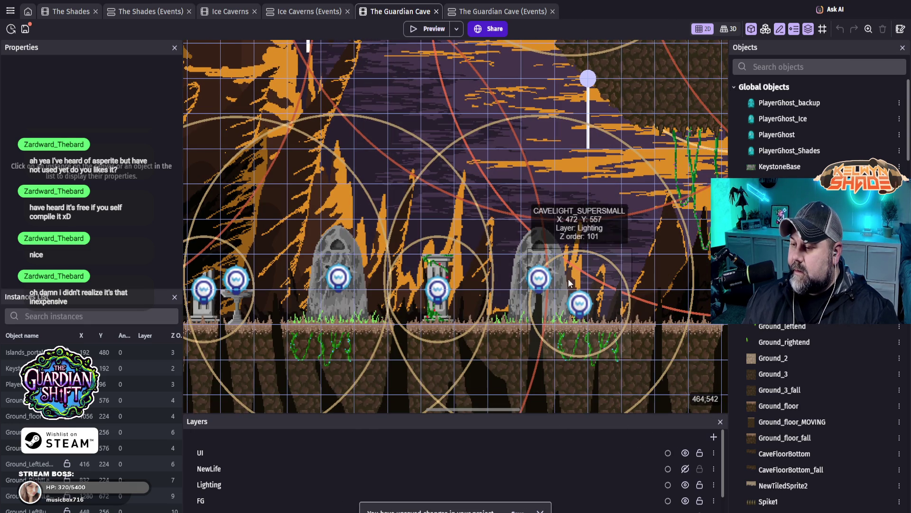
# - Select the Shades_portal gravestone and pan further right along the portal row
pyautogui.click(546, 241)
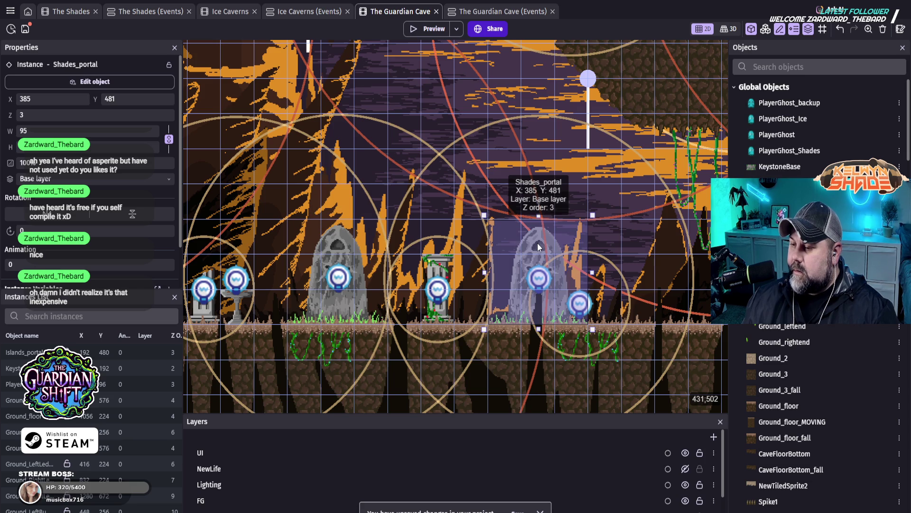
pyautogui.scroll(-3, 515, 459)
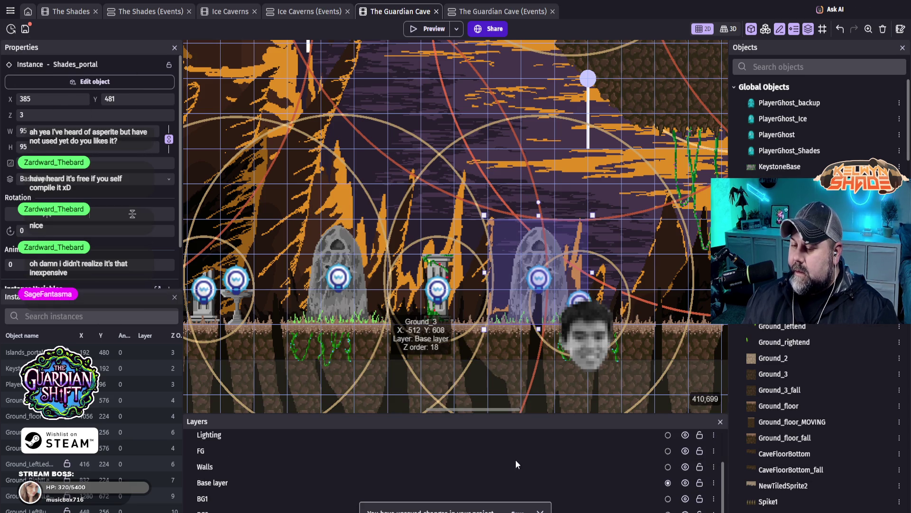
pyautogui.scroll(3, 509, 471)
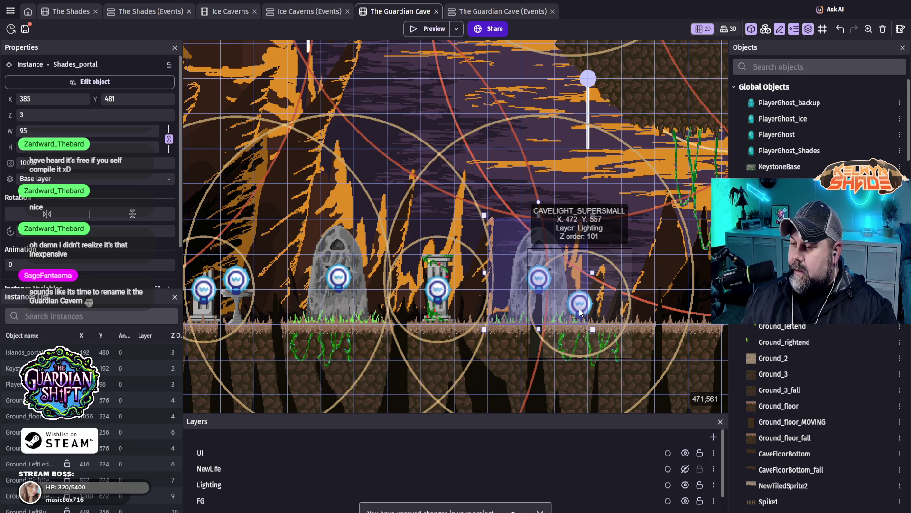
pyautogui.moveTo(580, 311); pyautogui.dragTo(290, 267)
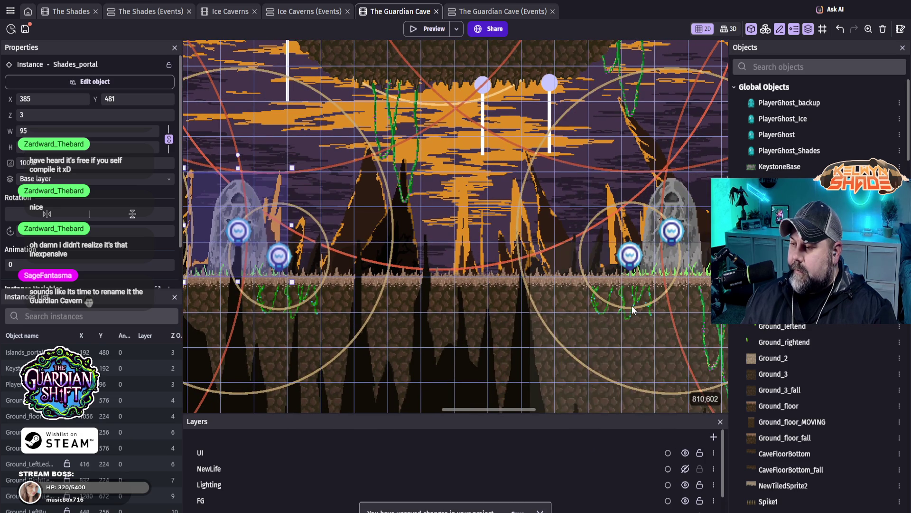
pyautogui.hscroll(-5, 380, 242)
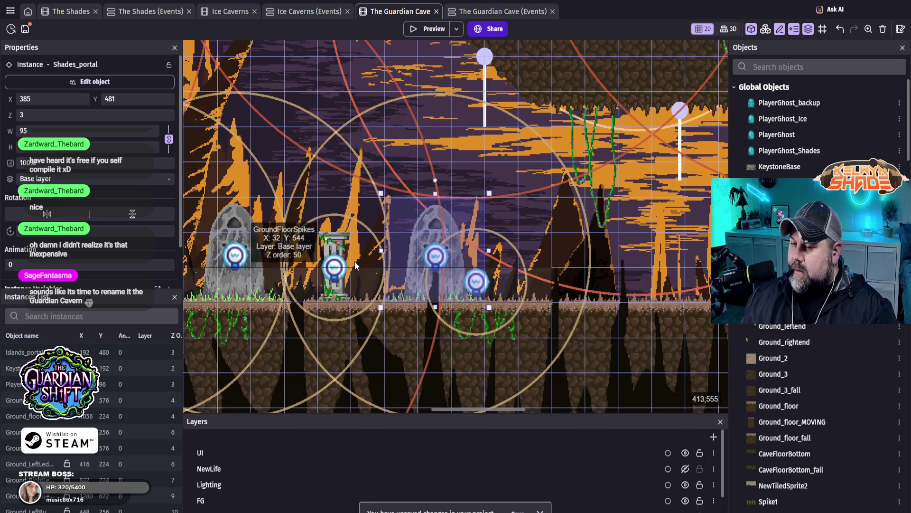
pyautogui.click(231, 219)
pyautogui.doubleClick(232, 218)
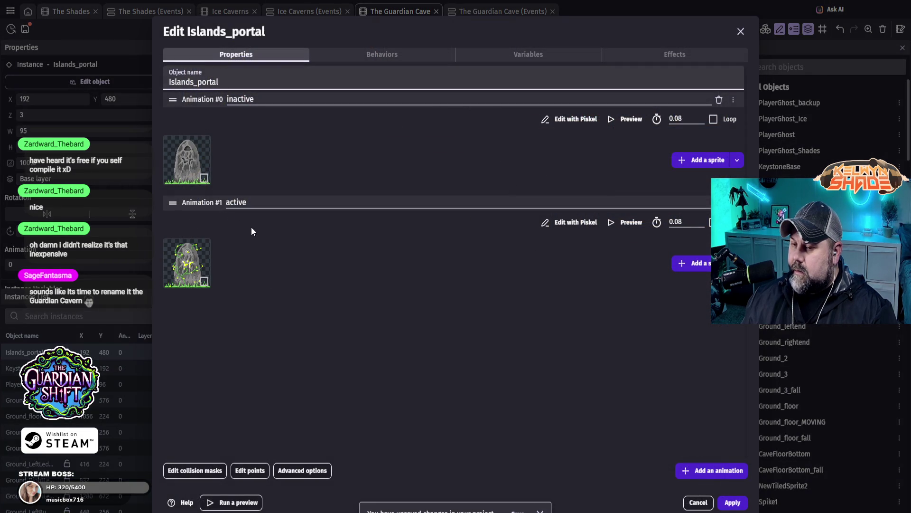
pyautogui.click(739, 32)
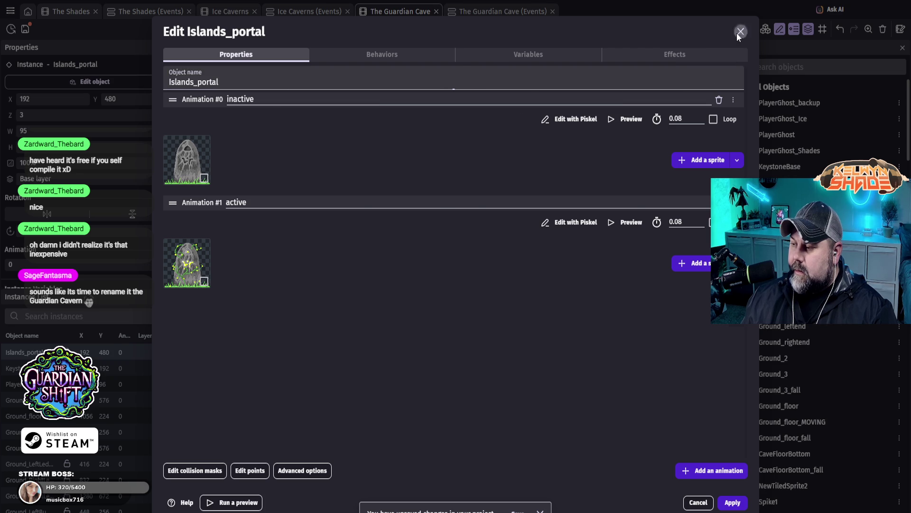
pyautogui.hscroll(5, 628, 264)
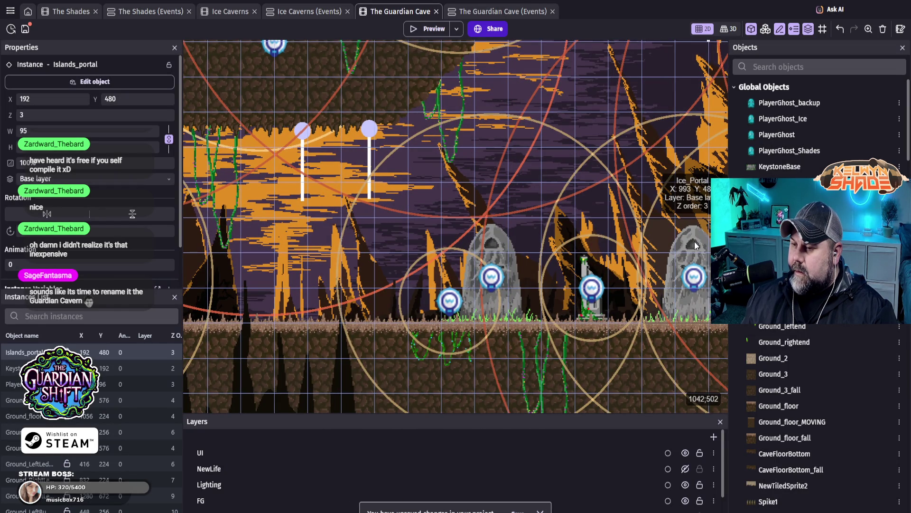
pyautogui.hscroll(3, 371, 128)
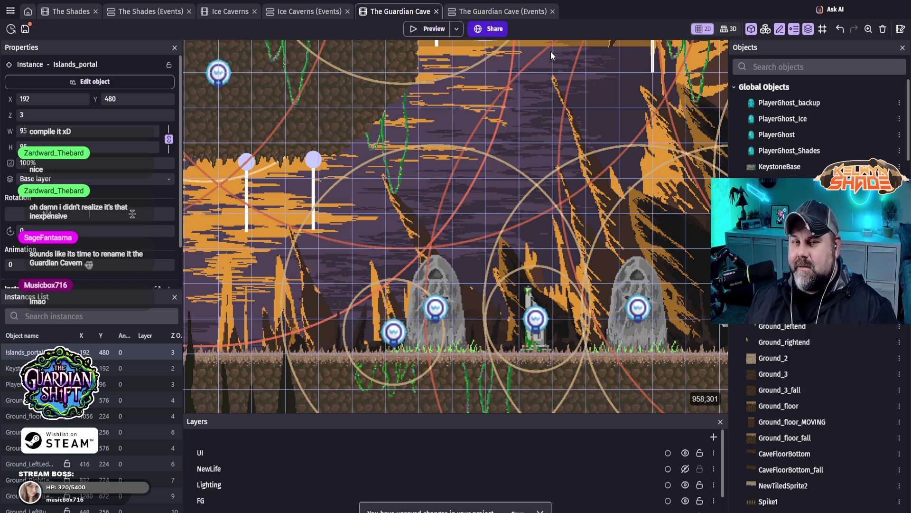
pyautogui.scroll(-2, 557, 252)
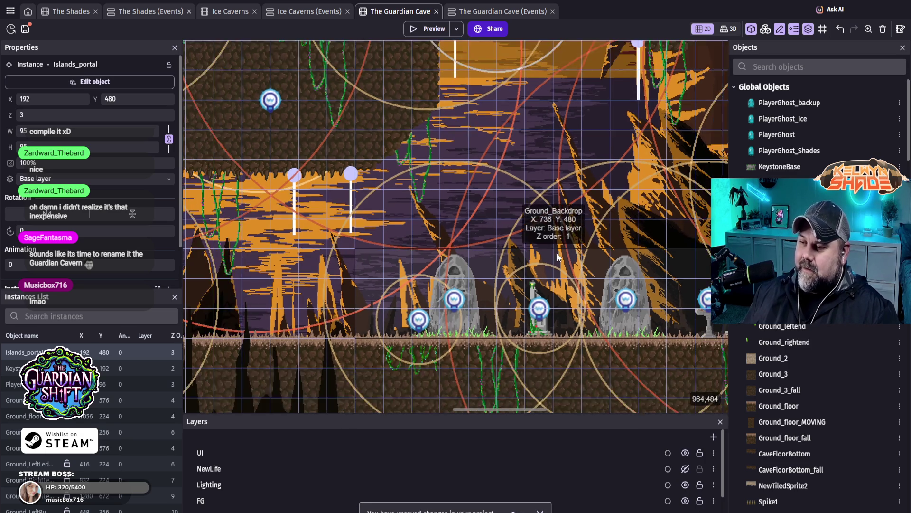
pyautogui.scroll(-2, 579, 219)
pyautogui.moveTo(595, 200)
pyautogui.mouseDown()
pyautogui.moveTo(598, 308)
pyautogui.moveTo(475, 300)
pyautogui.moveTo(398, 245)
pyautogui.moveTo(649, 218)
pyautogui.moveTo(675, 231)
pyautogui.moveTo(613, 239)
pyautogui.moveTo(455, 184)
pyautogui.mouseUp()
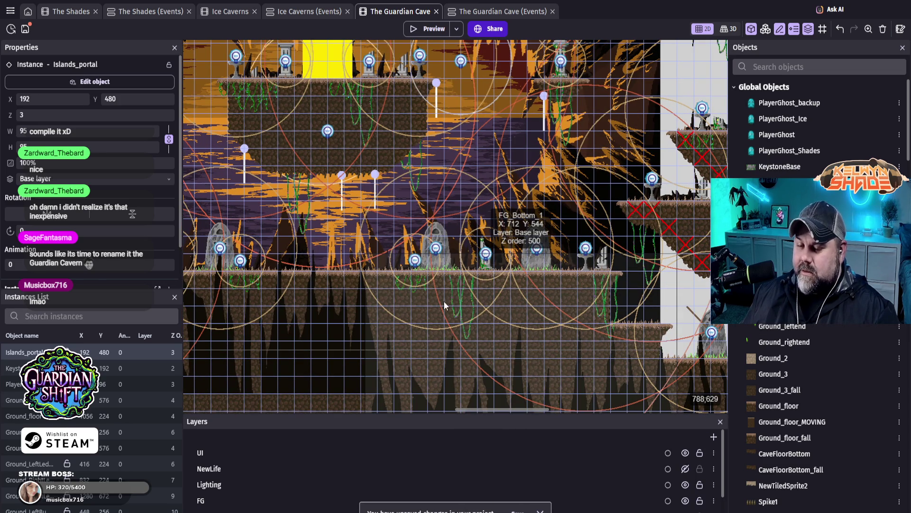
pyautogui.scroll(3, 458, 269)
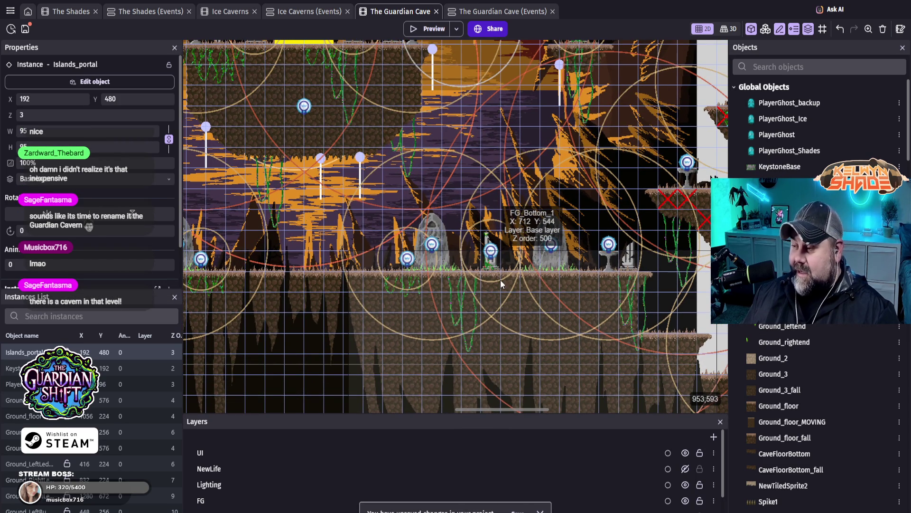
pyautogui.scroll(2, 485, 267)
pyautogui.scroll(1, 573, 281)
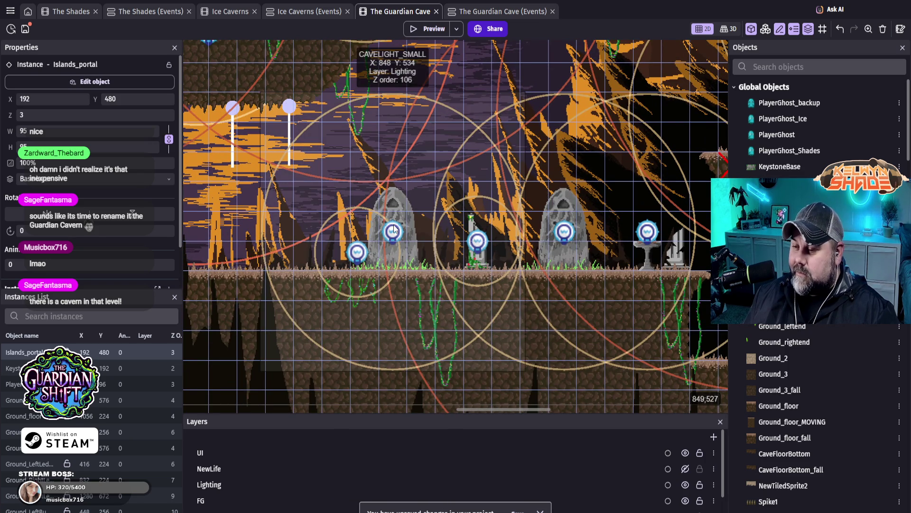
pyautogui.click(557, 216)
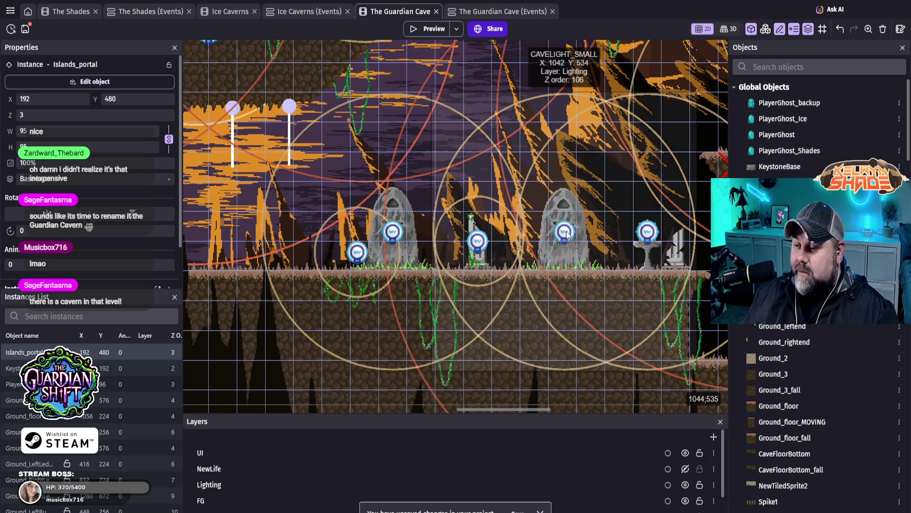
# - Nudge the small cave light left and back right, and toggle the FG layer off and on
pyautogui.moveTo(570, 232); pyautogui.dragTo(565, 232)
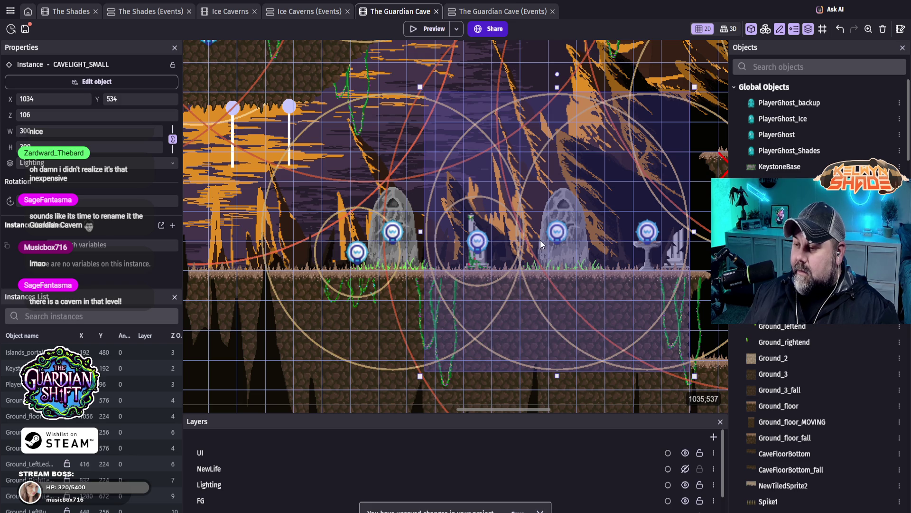
pyautogui.press('Right')
pyautogui.press('Right')
pyautogui.press('Right')
pyautogui.press('Right')
pyautogui.scroll(-2, 564, 478)
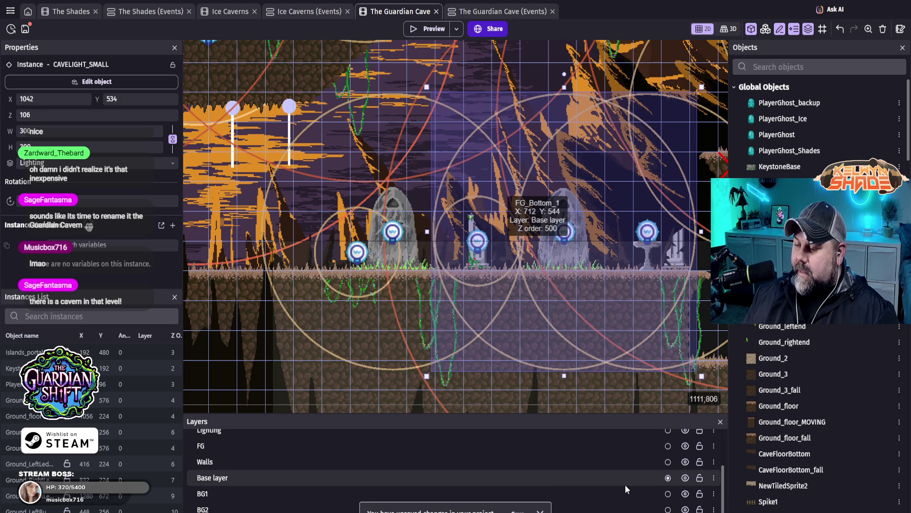
pyautogui.scroll(3, 625, 485)
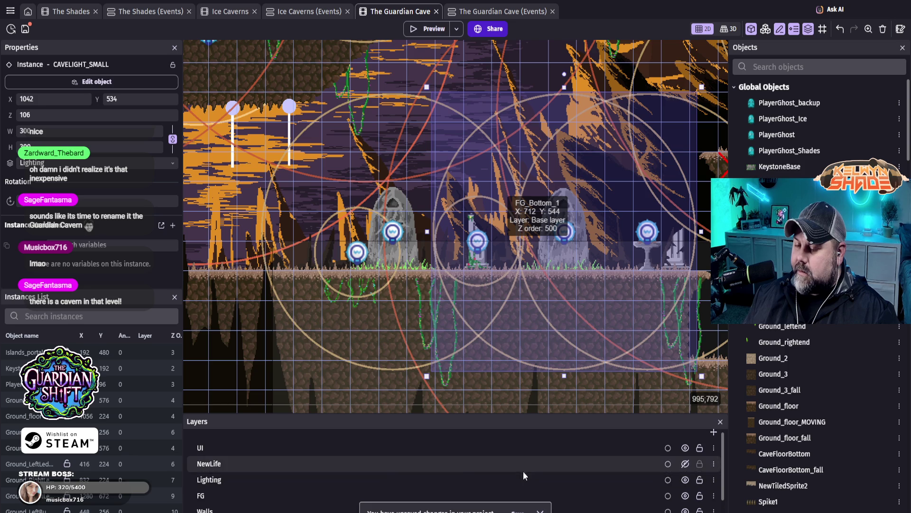
pyautogui.click(685, 495)
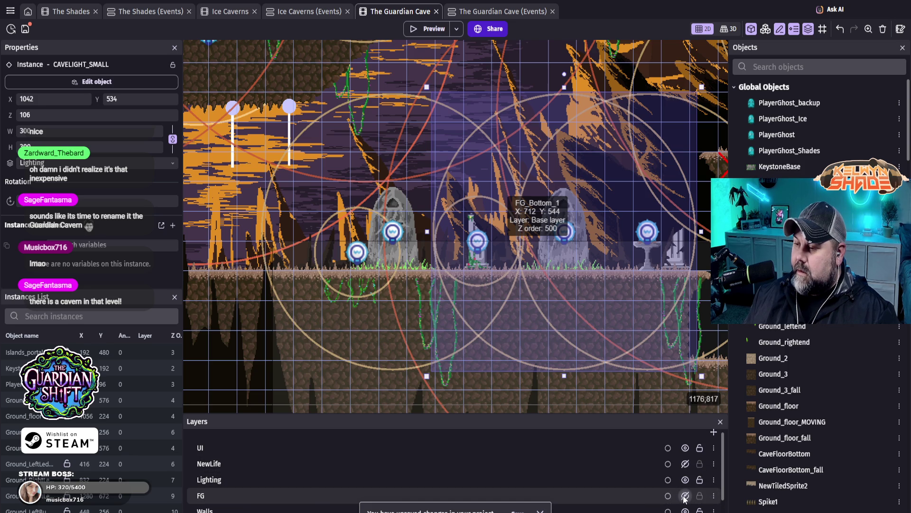
pyautogui.click(685, 495)
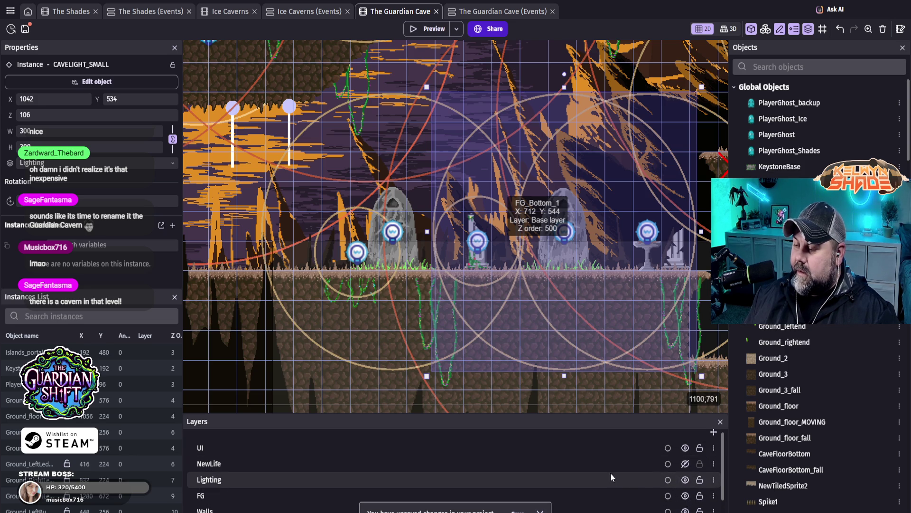
# - Zoom to the gravestones and shift the Islands_portal one pixel right to X 193, Y 480
pyautogui.scroll(-15, 833, 364)
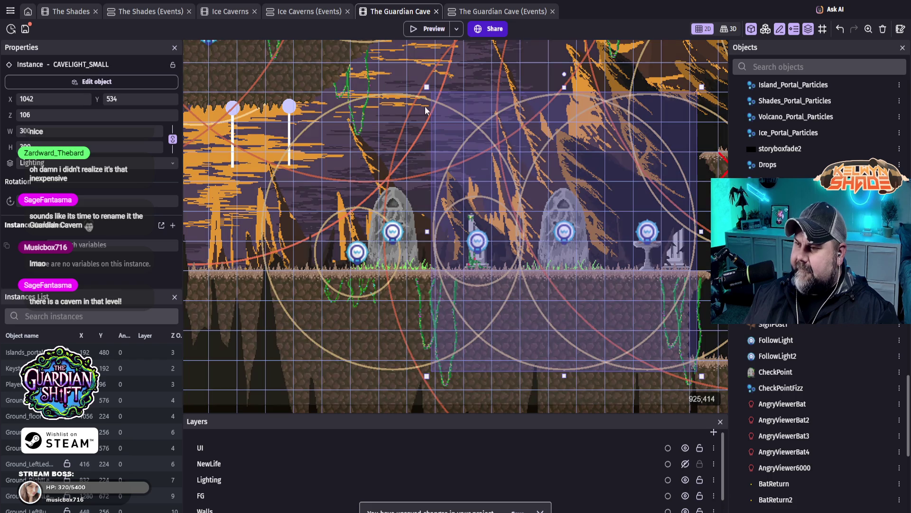
pyautogui.scroll(-5, 502, 210)
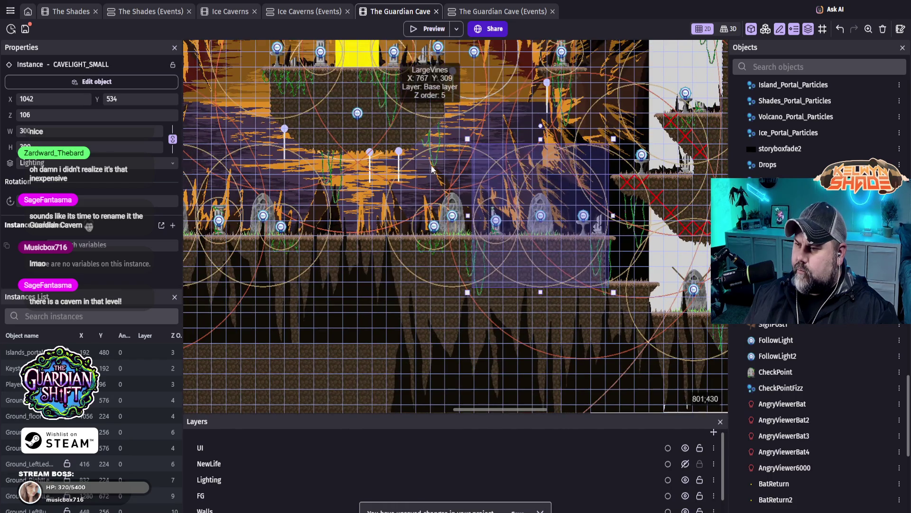
pyautogui.moveTo(432, 168)
pyautogui.mouseDown()
pyautogui.moveTo(447, 213)
pyautogui.moveTo(588, 218)
pyautogui.moveTo(673, 265)
pyautogui.moveTo(643, 241)
pyautogui.moveTo(477, 190)
pyautogui.mouseUp()
pyautogui.scroll(5, 416, 220)
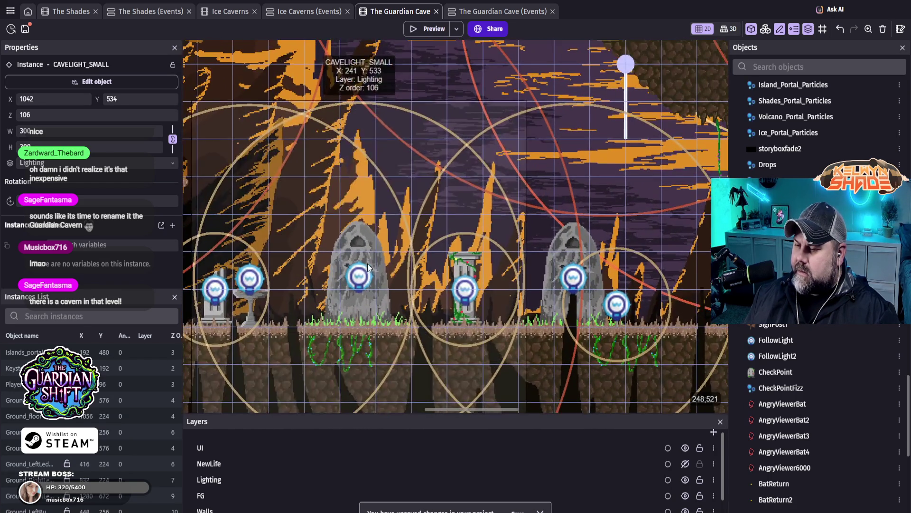
pyautogui.scroll(3, 375, 277)
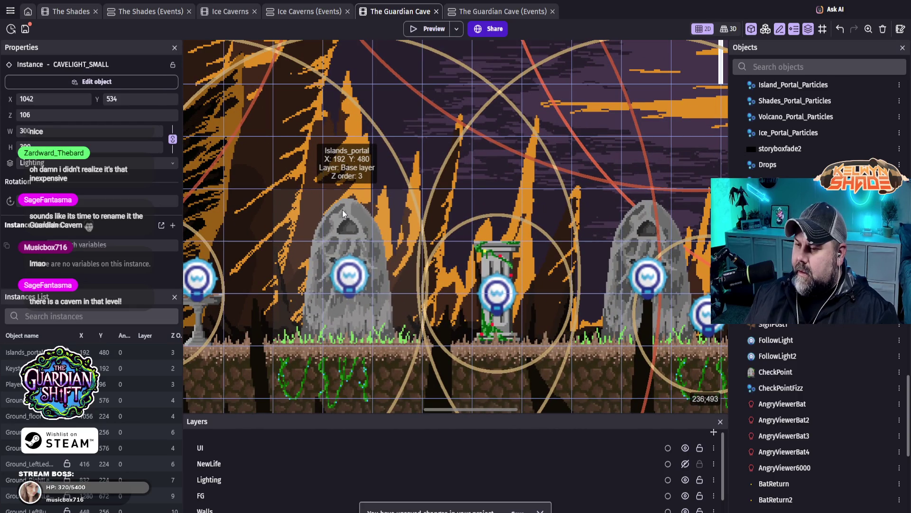
pyautogui.moveTo(342, 209)
pyautogui.mouseDown()
pyautogui.moveTo(351, 218)
pyautogui.moveTo(346, 118)
pyautogui.moveTo(345, 209)
pyautogui.mouseUp()
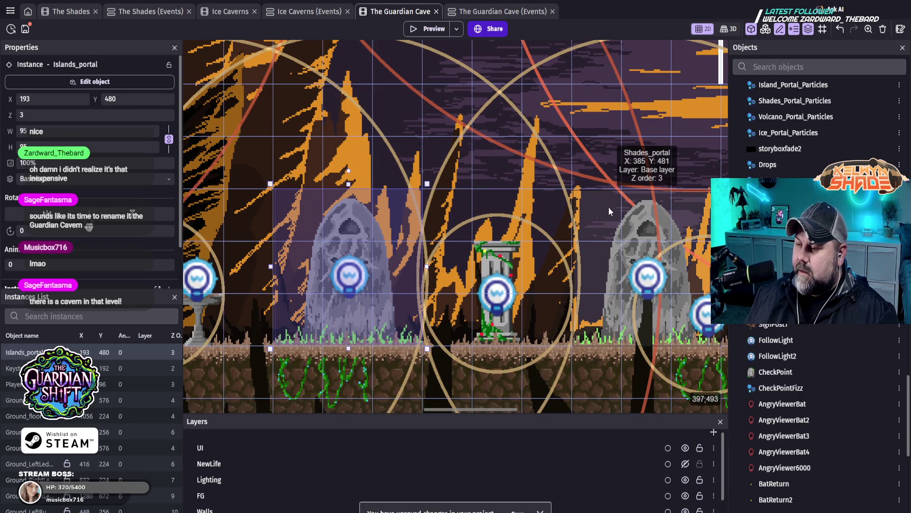
# - Raise the Shades_portal gravestone to Y 416 and drag the small cave light to X 330, Y 470
pyautogui.moveTo(640, 221); pyautogui.dragTo(645, 124)
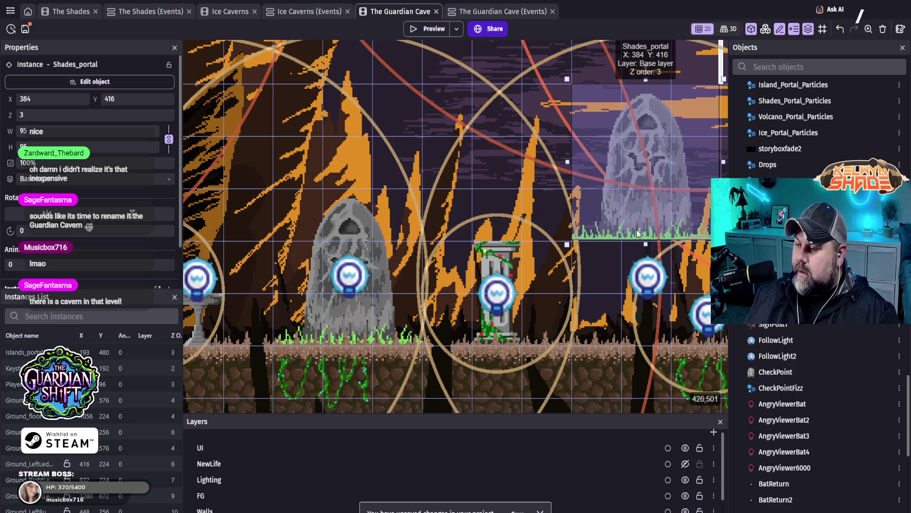
pyautogui.click(647, 284)
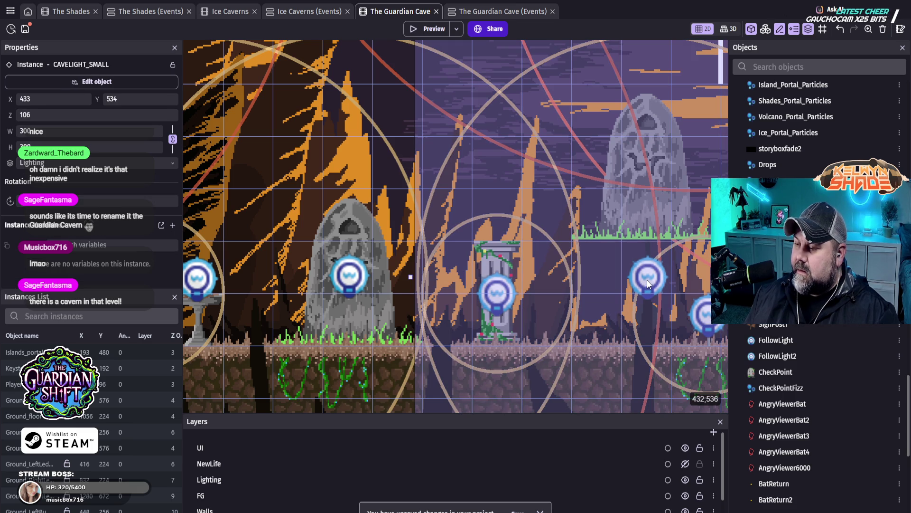
pyautogui.moveTo(650, 282); pyautogui.dragTo(491, 178)
pyautogui.moveTo(567, 247); pyautogui.dragTo(365, 203)
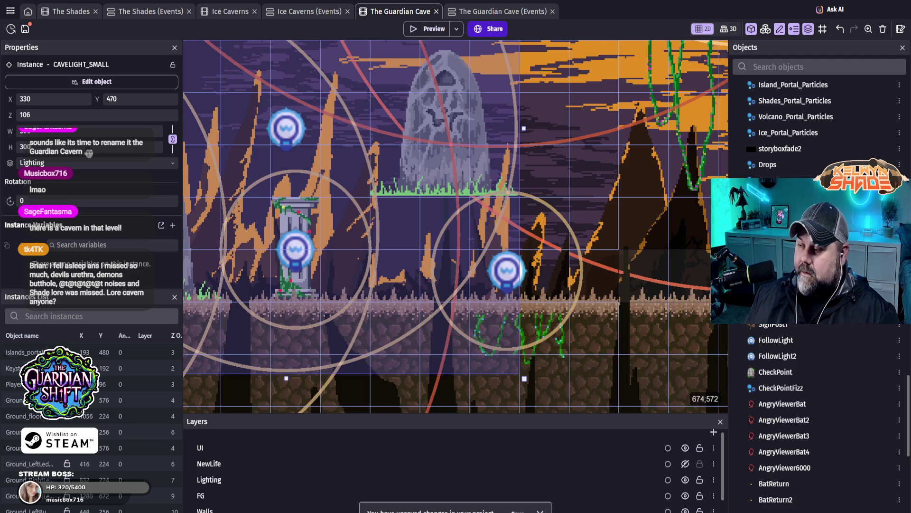
pyautogui.scroll(-5, 828, 351)
pyautogui.scroll(-5, 828, 351)
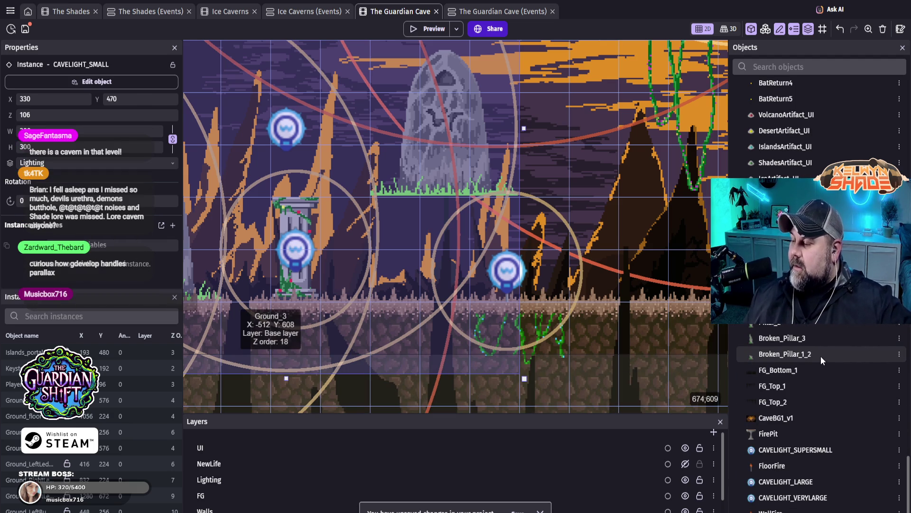
pyautogui.scroll(5, 824, 354)
pyautogui.scroll(10, 807, 370)
pyautogui.scroll(15, 806, 380)
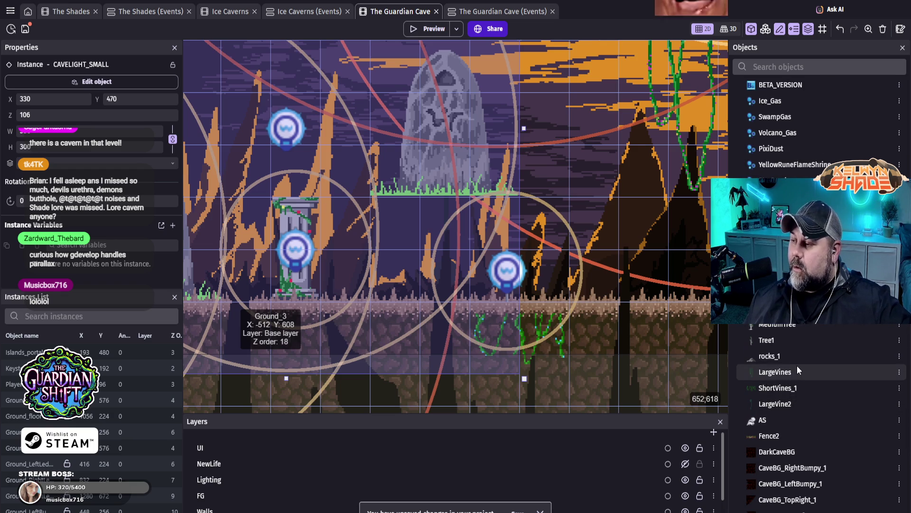
pyautogui.scroll(10, 808, 362)
pyautogui.scroll(10, 816, 361)
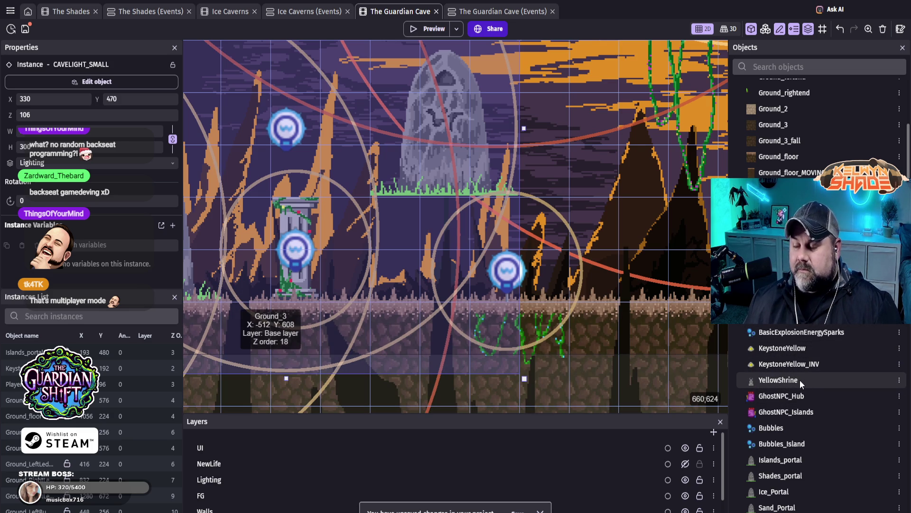
# - Select Shades_Portal_Particles in the Objects list and cancel placing a new instance
pyautogui.scroll(-6, 845, 352)
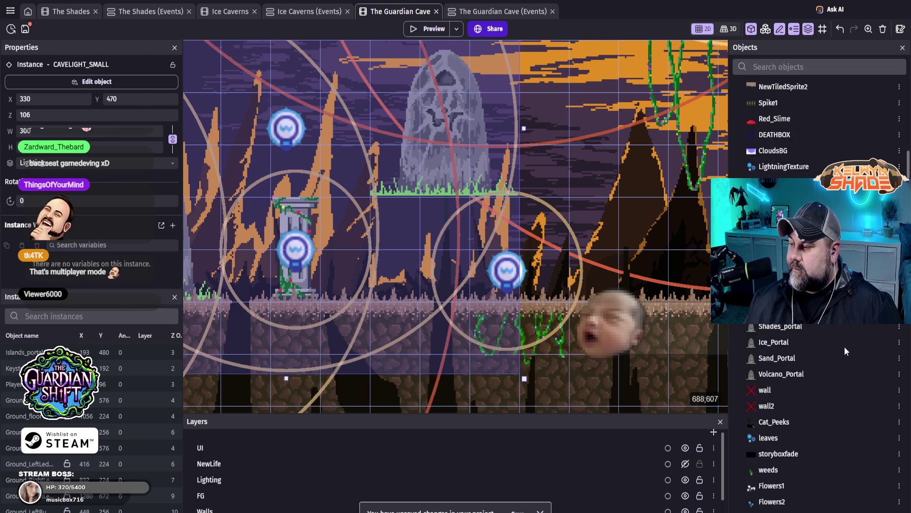
pyautogui.scroll(-5, 844, 358)
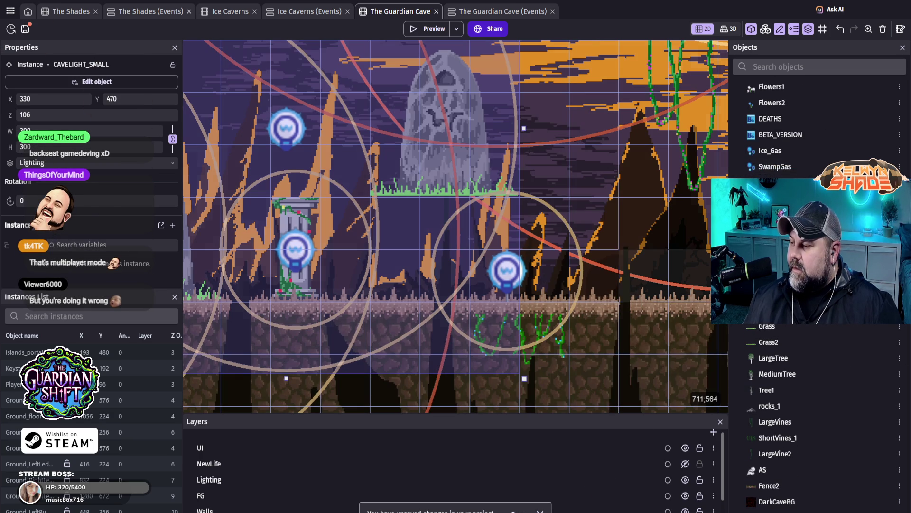
pyautogui.scroll(-4, 817, 356)
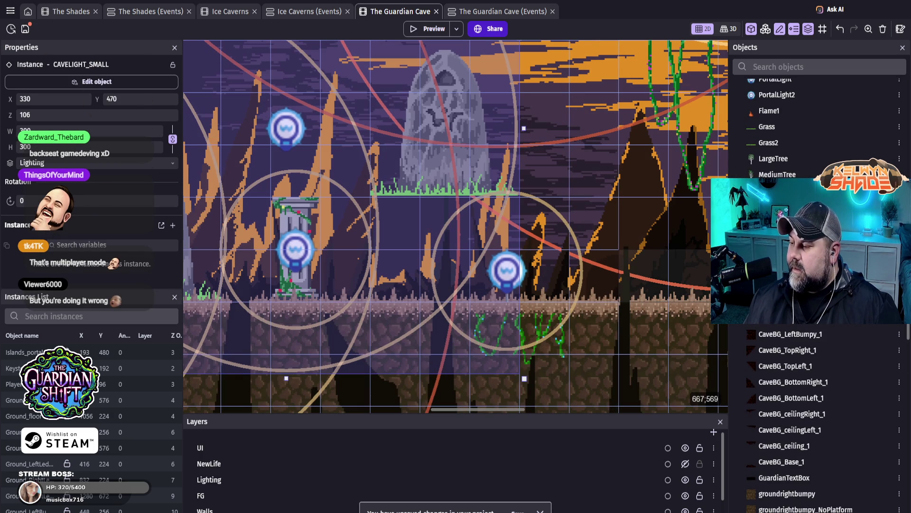
pyautogui.scroll(-6, 825, 329)
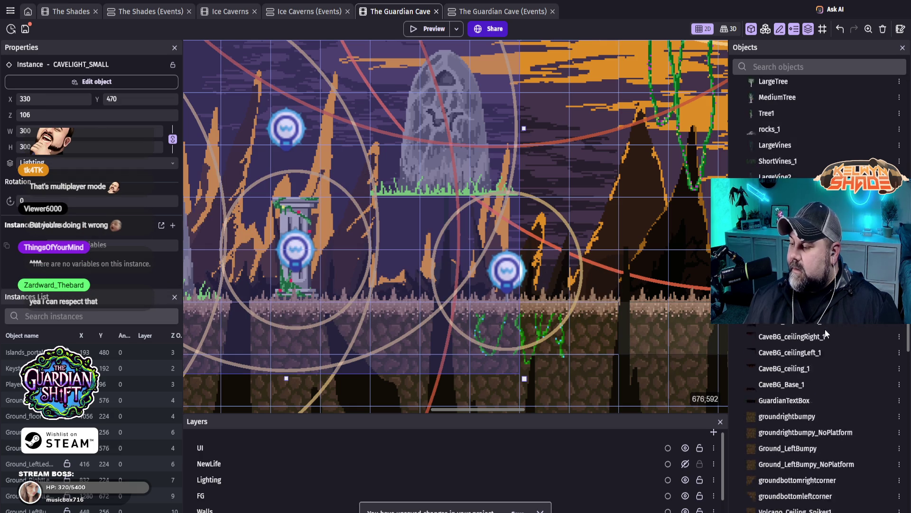
pyautogui.scroll(-2, 850, 335)
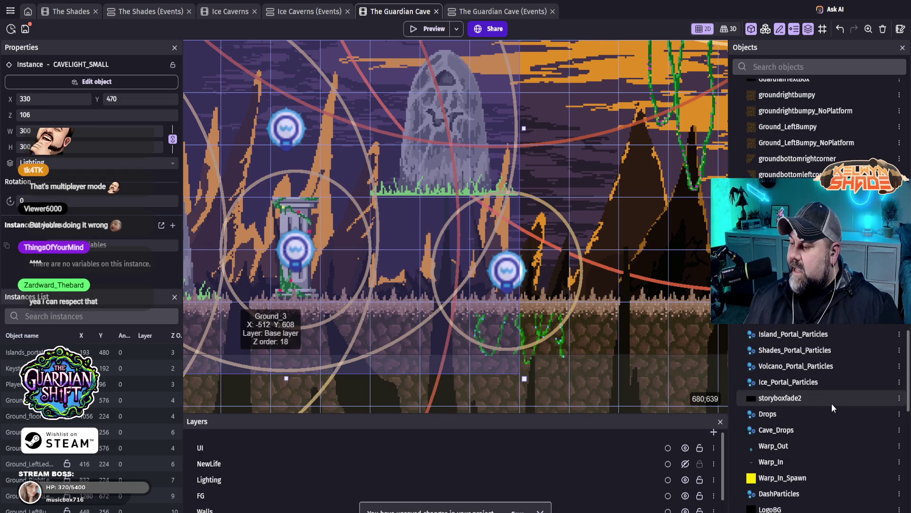
pyautogui.click(796, 350)
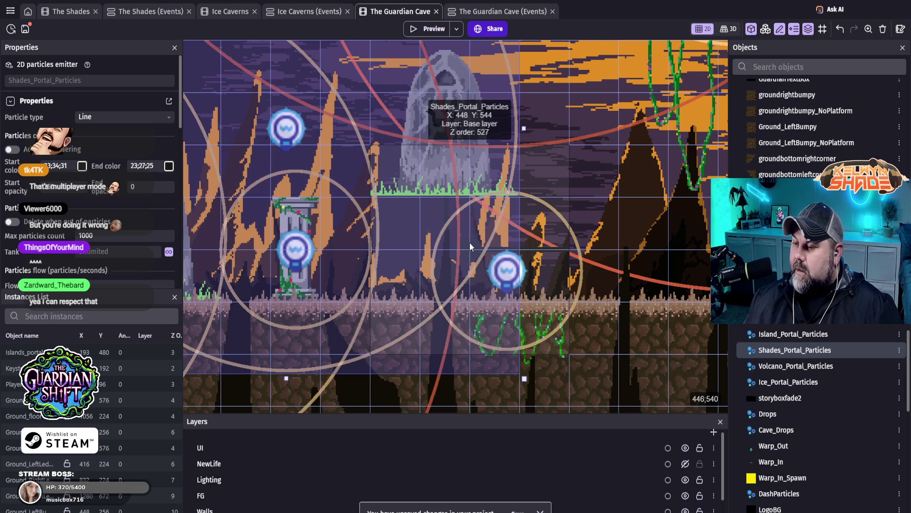
pyautogui.click(424, 247)
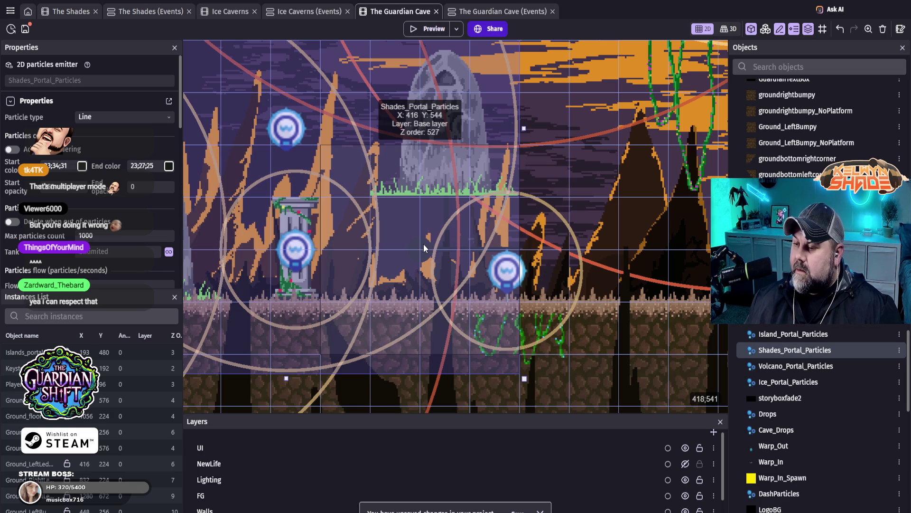
pyautogui.moveTo(432, 246)
pyautogui.mouseDown()
pyautogui.moveTo(451, 241)
pyautogui.moveTo(808, 350)
pyautogui.mouseUp()
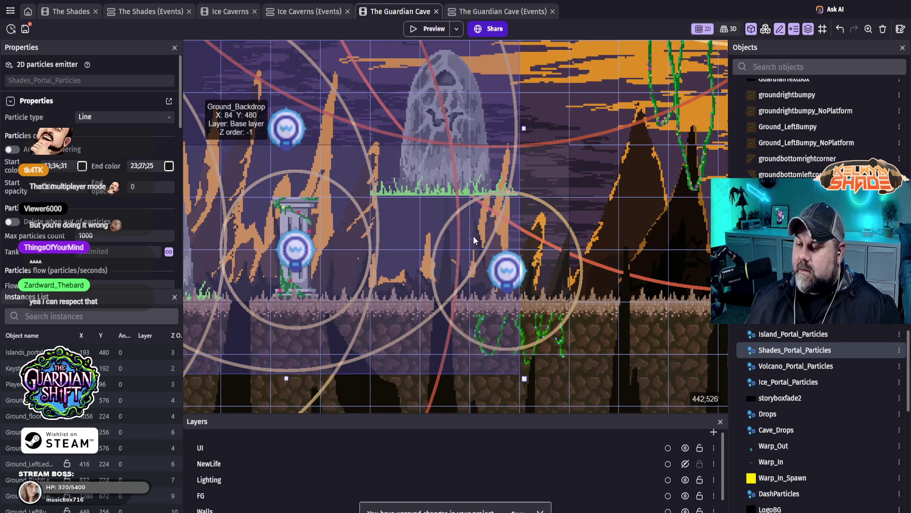
# - Filter the Instances List by 'shade' and select the existing Shades_Portal_Particles emitter
pyautogui.click(88, 316)
pyautogui.write('shade')
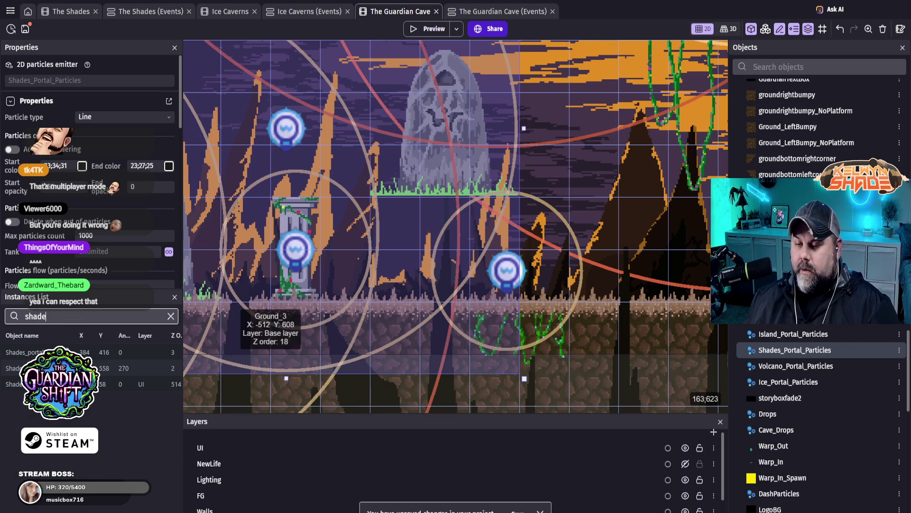
pyautogui.click(124, 367)
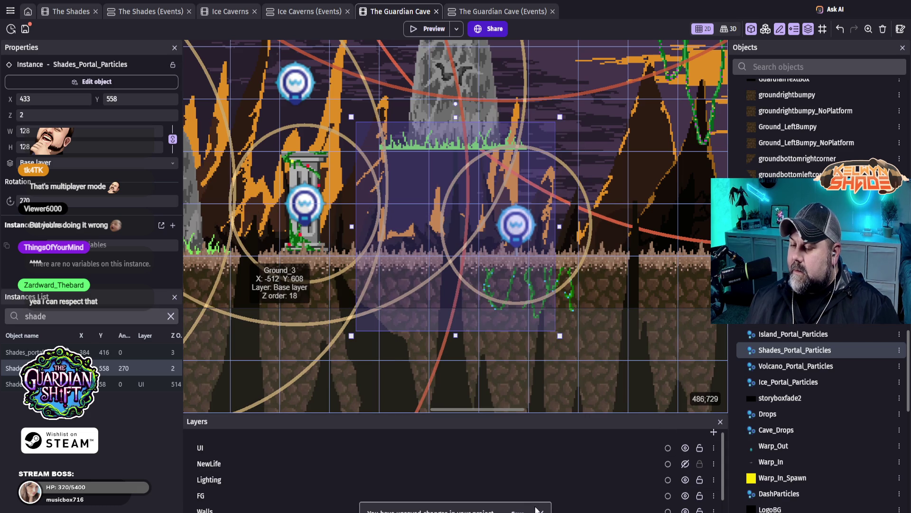
# - Hide the Lighting layer and inspect the GroundFloorSpikes and Ground_Backdrop instances
pyautogui.click(686, 479)
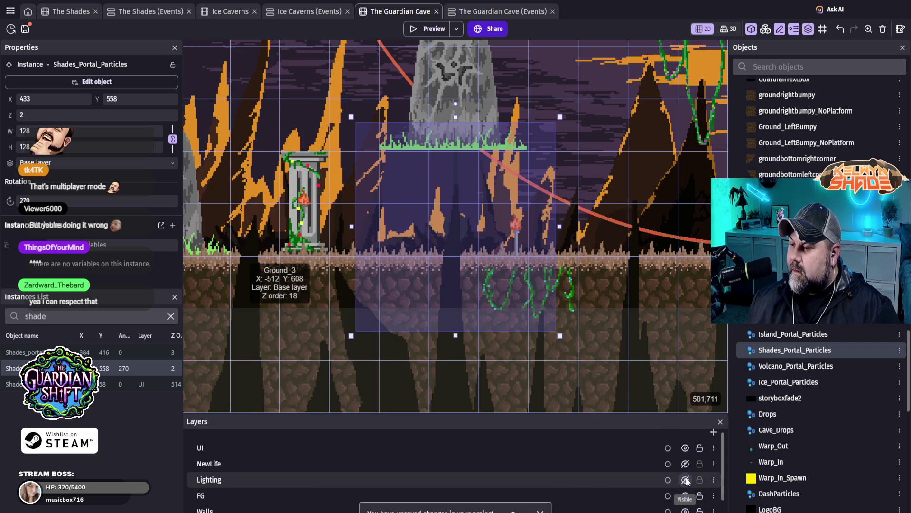
pyautogui.click(466, 233)
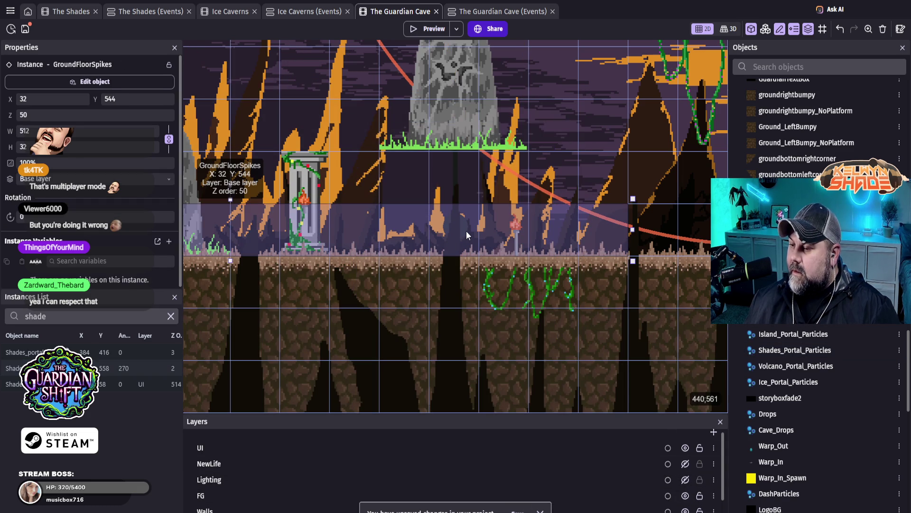
pyautogui.click(466, 230)
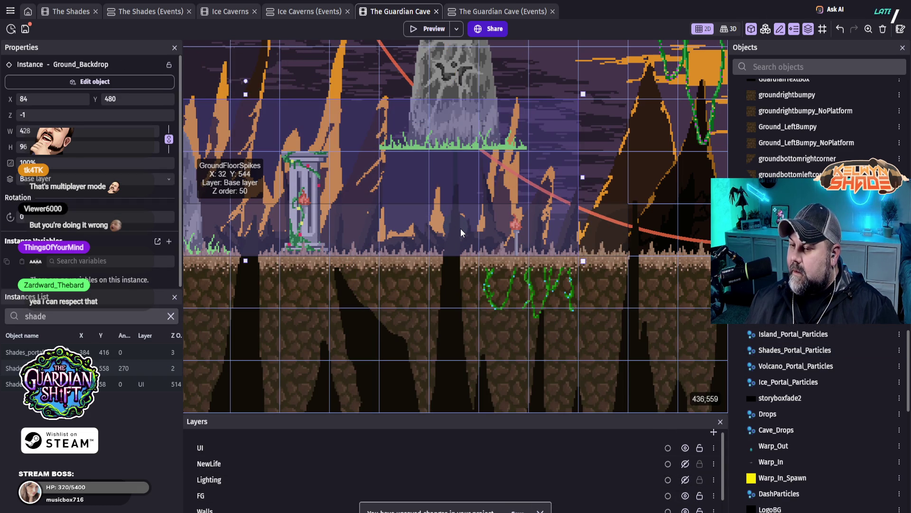
pyautogui.click(460, 228)
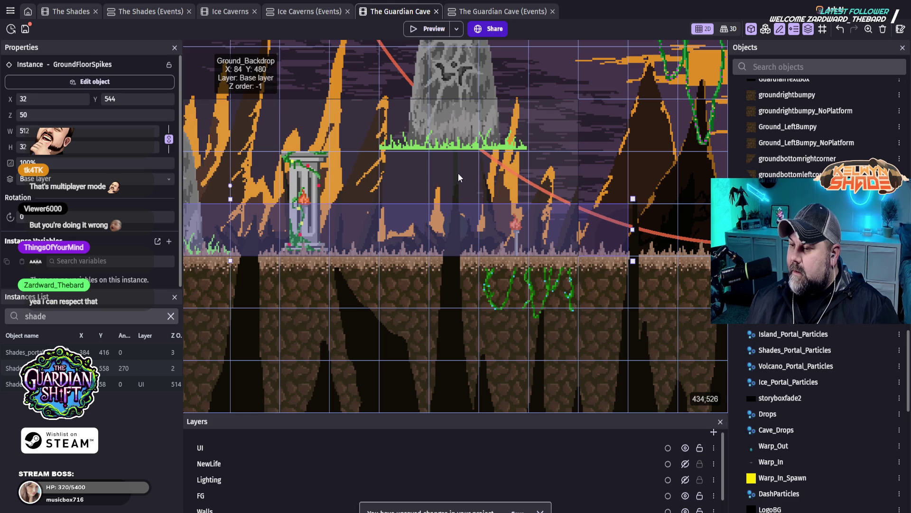
pyautogui.click(460, 163)
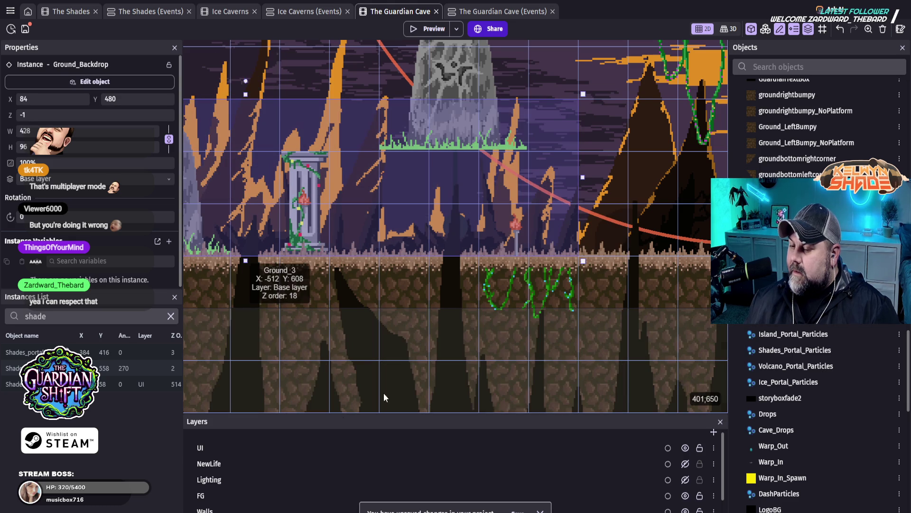
# - Centre on the Shades_portal rock and its particle emitter, then reselect GroundFloorSpikes
pyautogui.click(21, 352)
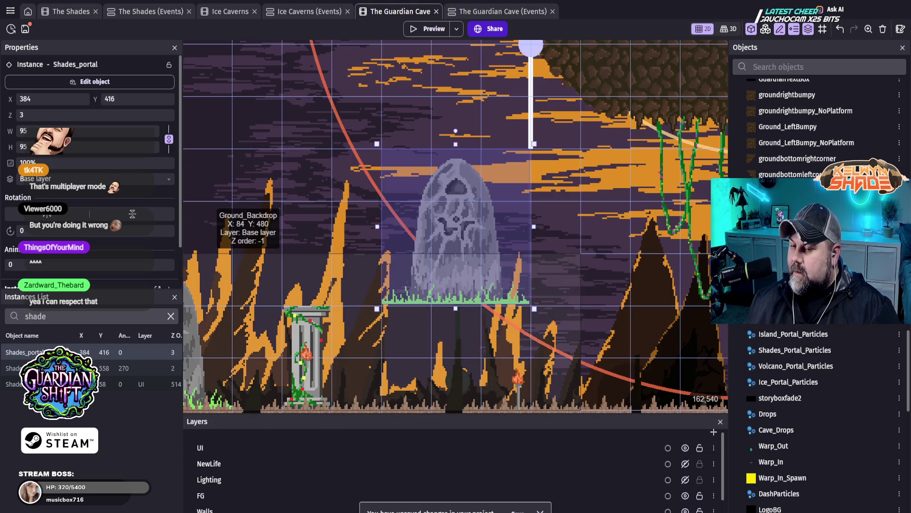
pyautogui.click(12, 368)
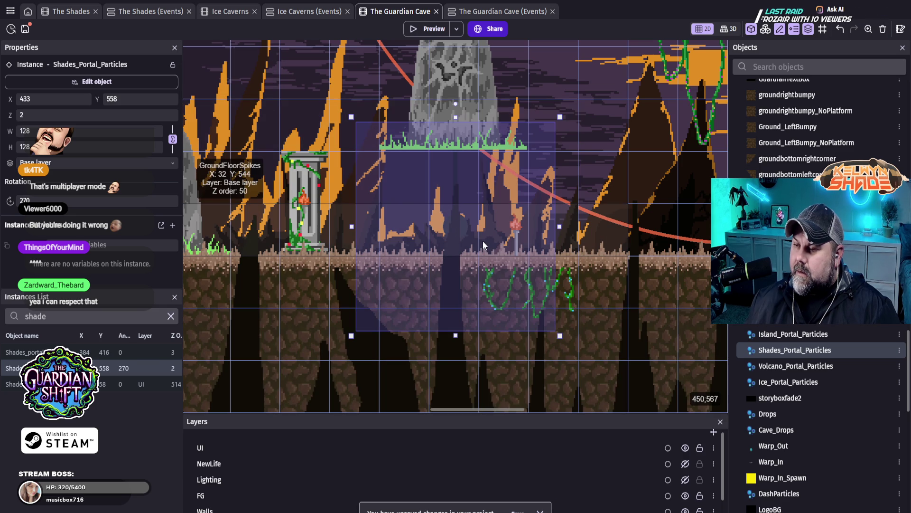
pyautogui.click(451, 228)
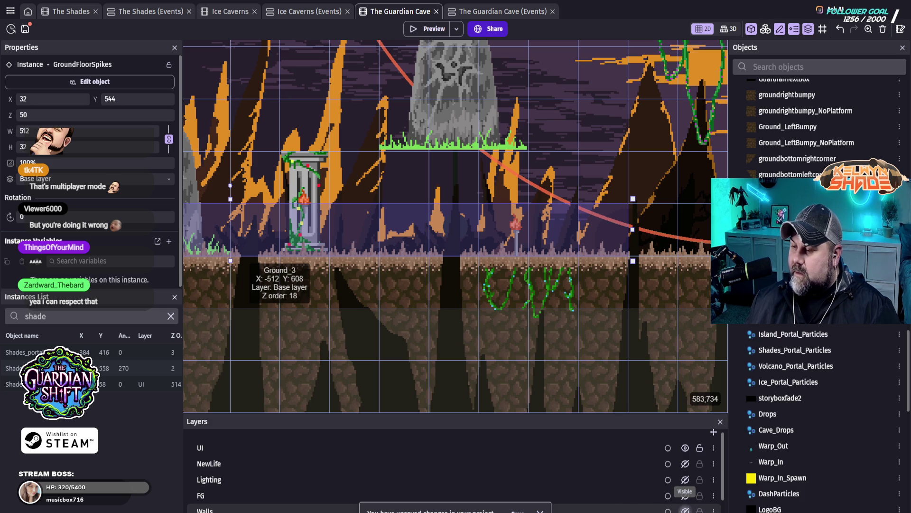
# - Toggle the FG layer and leave the BG1 background layer hidden
pyautogui.click(684, 495)
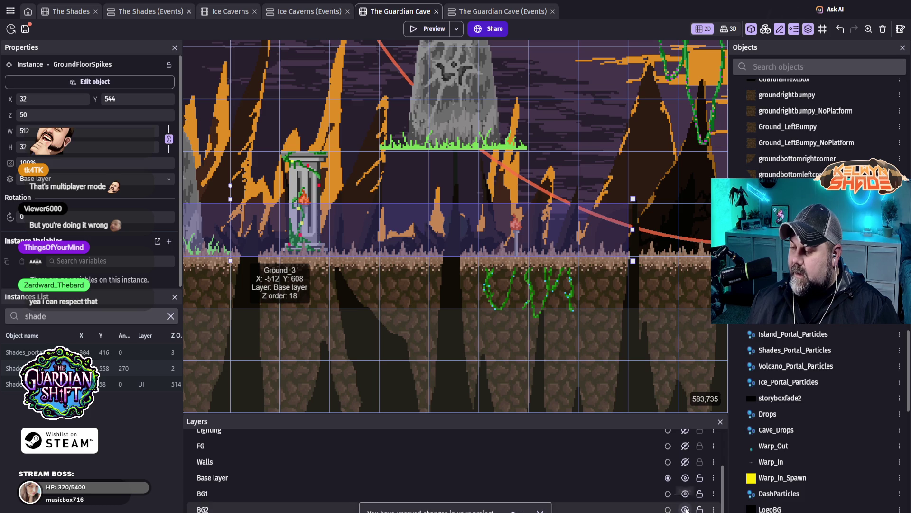
pyautogui.scroll(3, 686, 494)
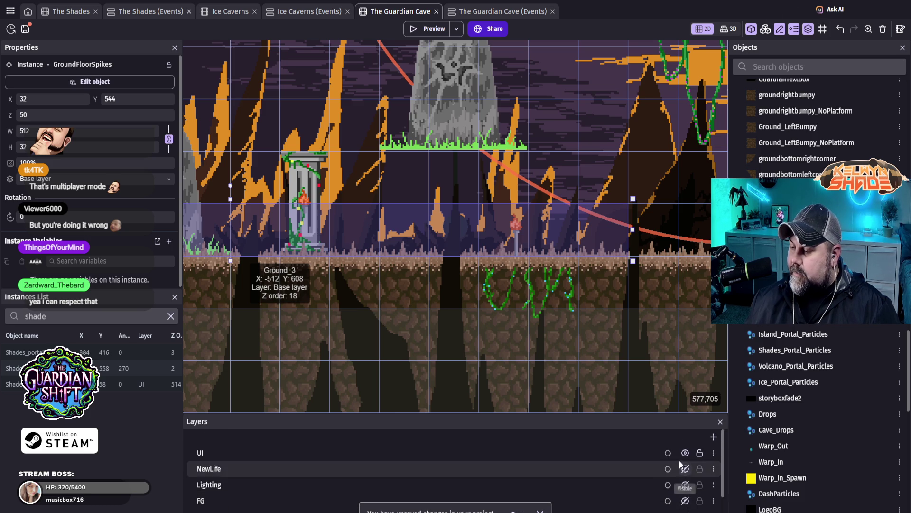
pyautogui.scroll(-3, 686, 475)
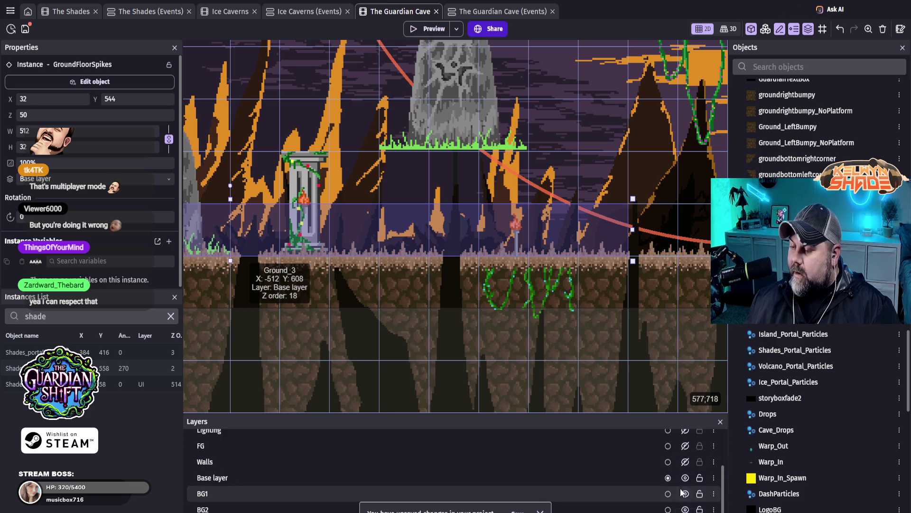
pyautogui.click(685, 494)
pyautogui.click(685, 494)
pyautogui.click(686, 494)
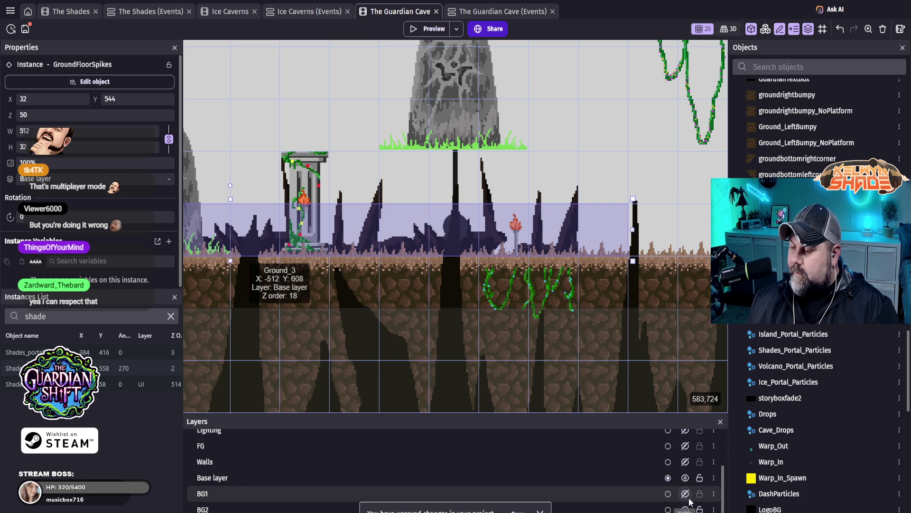
# - Select the GroundFloorSpikes strip and raise it one tile from Y 544 to Y 512
pyautogui.scroll(3, 687, 482)
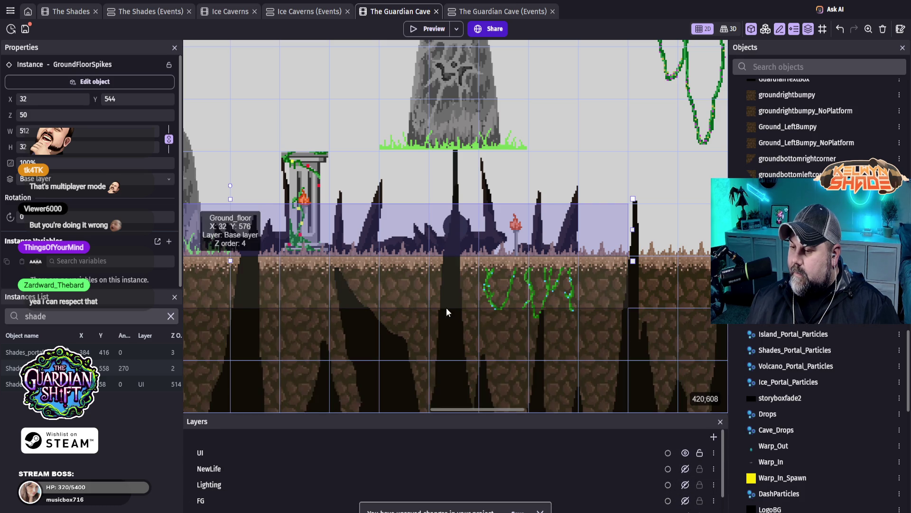
pyautogui.click(451, 310)
pyautogui.click(447, 288)
pyautogui.click(457, 237)
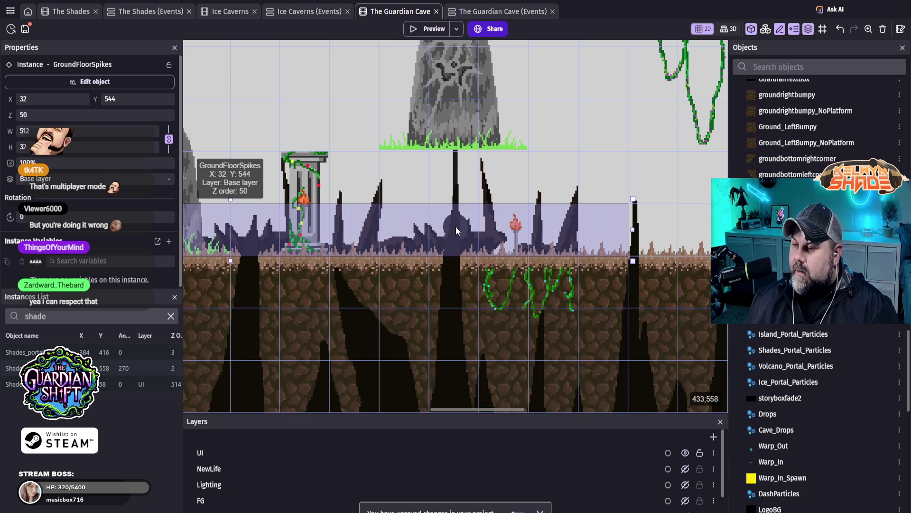
pyautogui.press('Up')
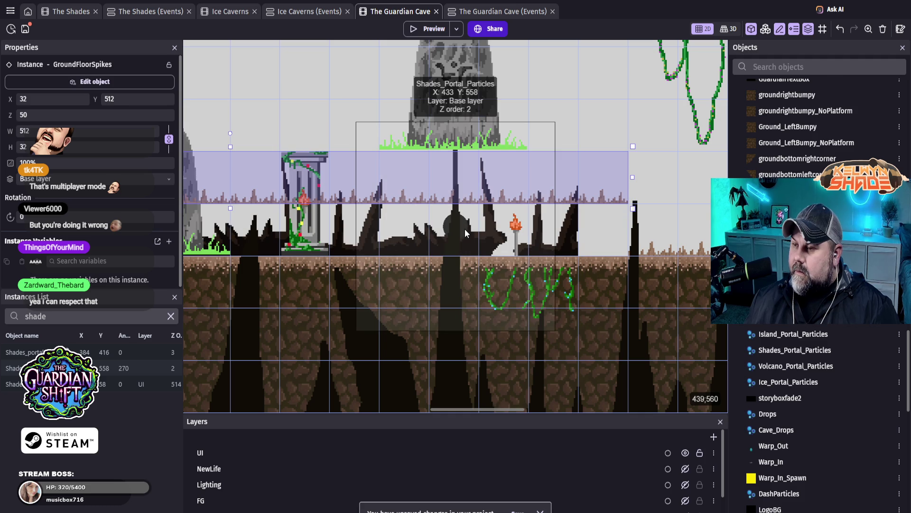
pyautogui.click(466, 229)
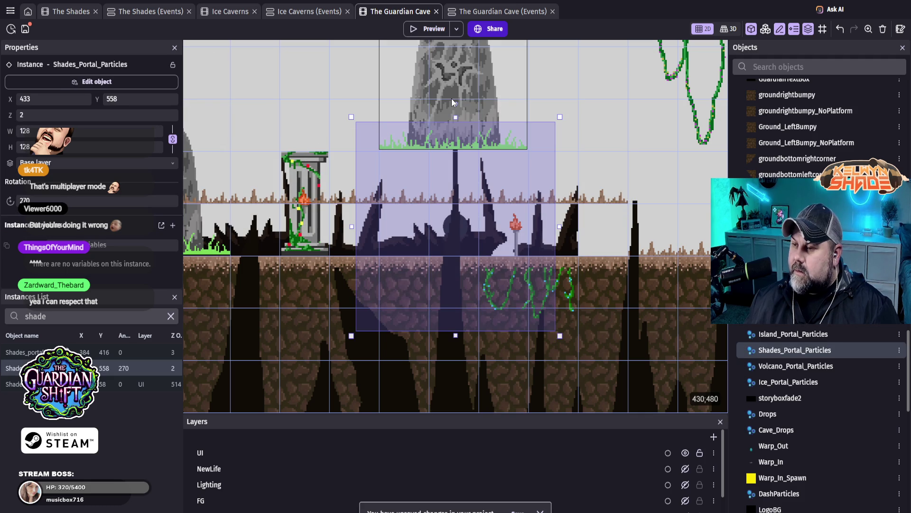
pyautogui.doubleClick(465, 227)
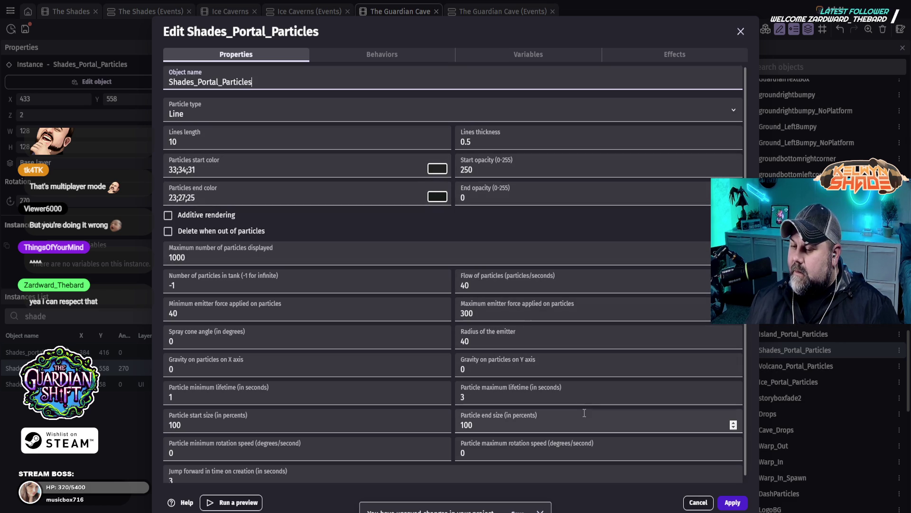
pyautogui.click(733, 503)
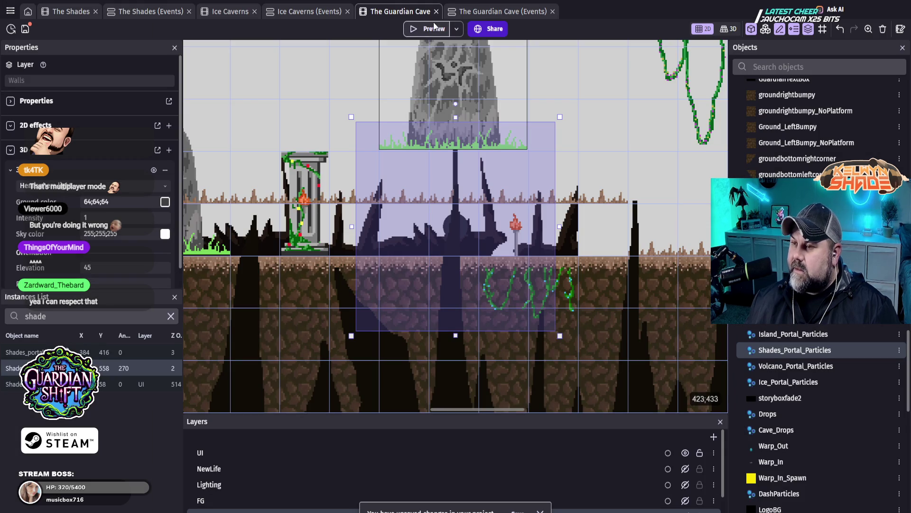
pyautogui.click(436, 28)
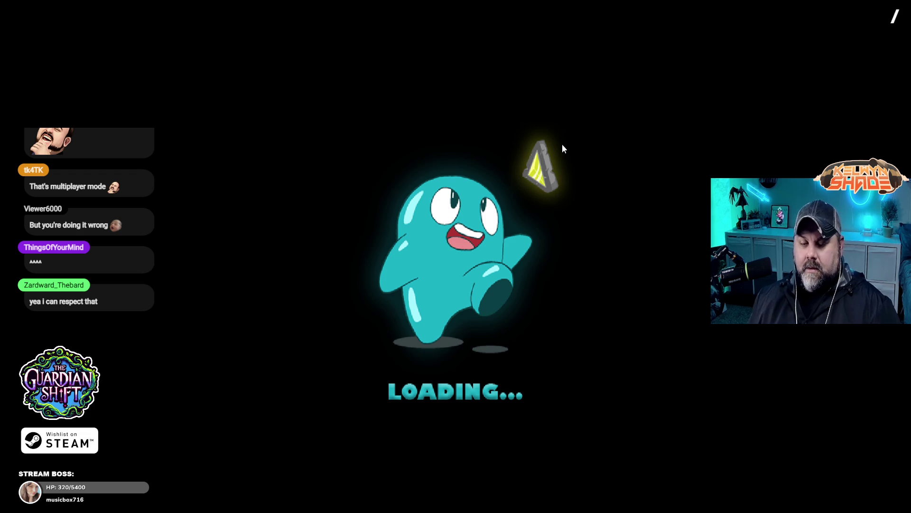
pyautogui.press('Left')
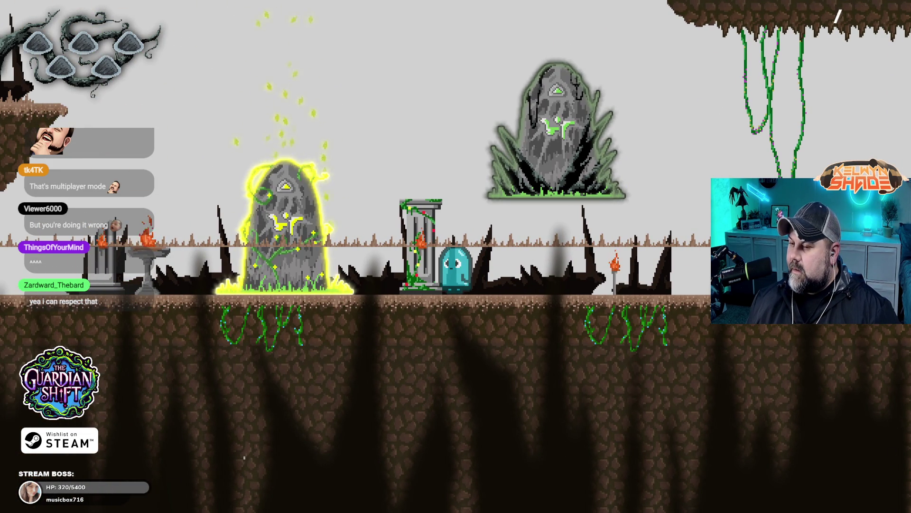
pyautogui.press('Left')
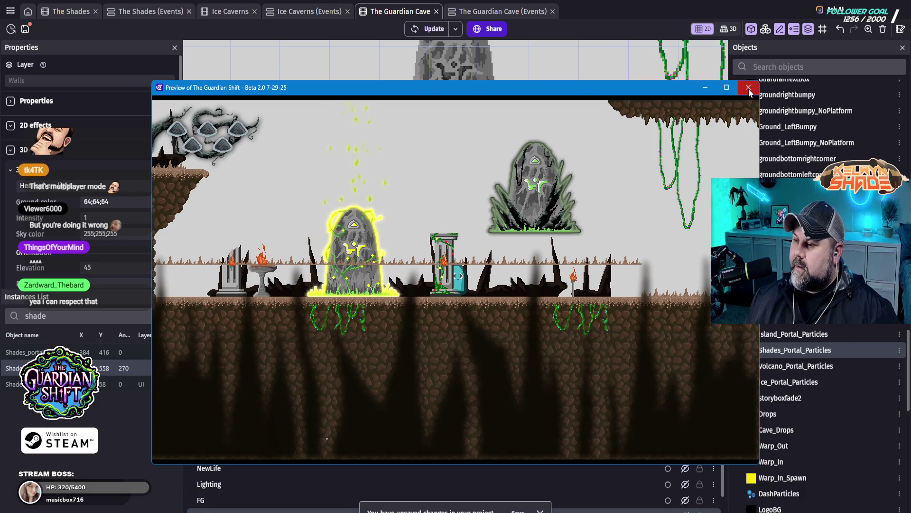
pyautogui.click(748, 89)
# - Drag the Shades_Portal_Particles emitter to X 352, Y 480, then open Island_Portal_Particles settings to compare
pyautogui.moveTo(464, 223)
pyautogui.mouseDown()
pyautogui.moveTo(458, 207)
pyautogui.moveTo(339, 119)
pyautogui.mouseUp()
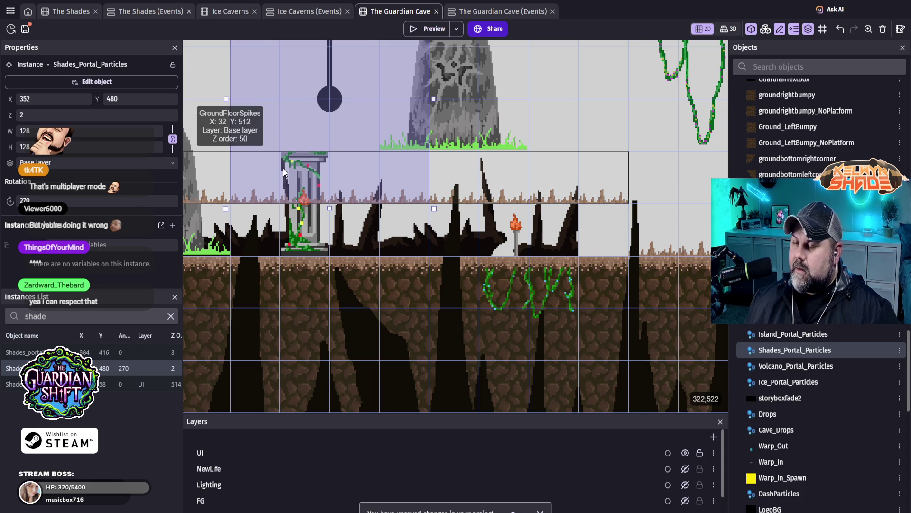
pyautogui.hscroll(-4, 283, 168)
pyautogui.click(355, 139)
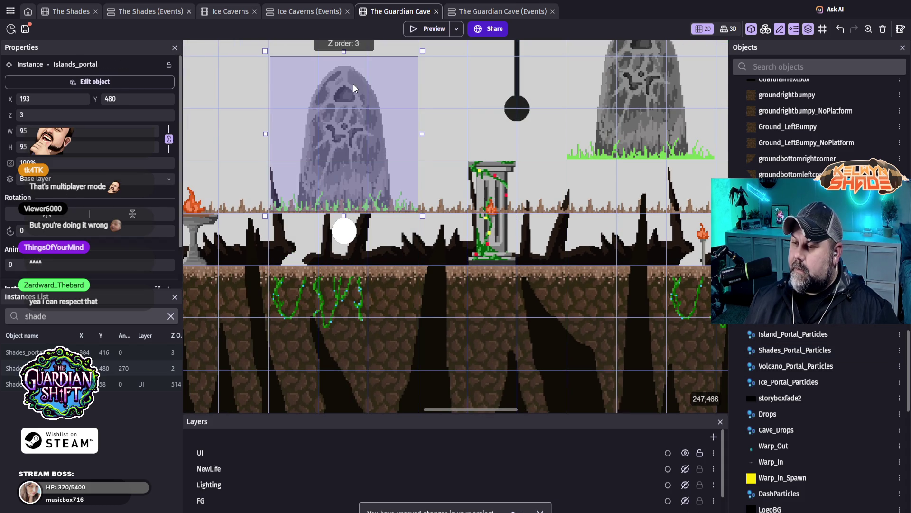
pyautogui.click(342, 234)
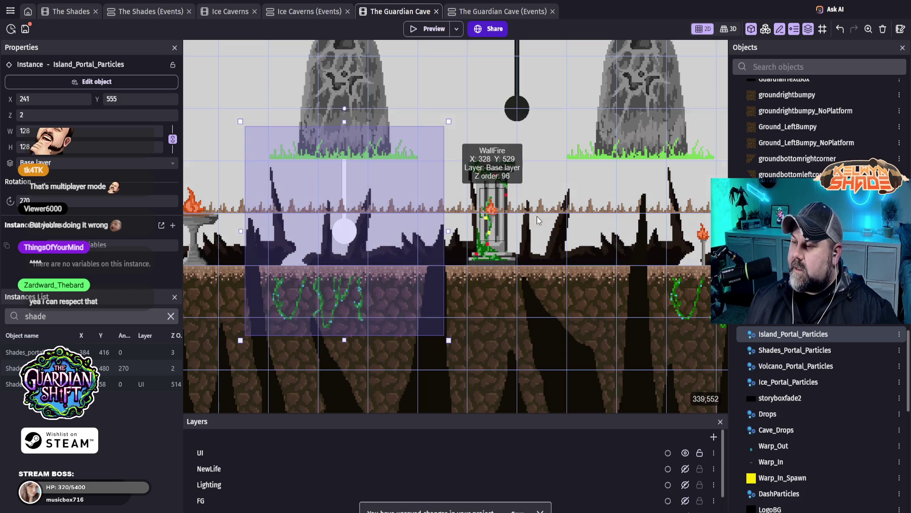
pyautogui.click(517, 112)
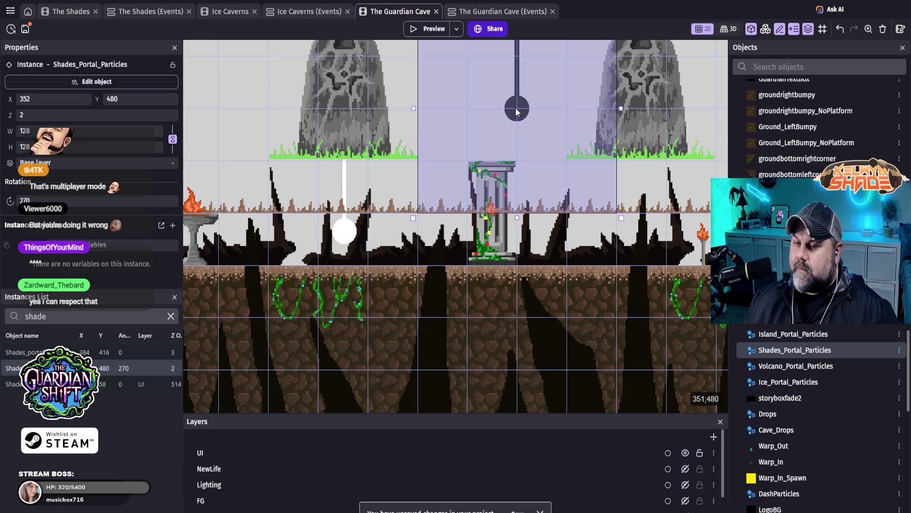
pyautogui.doubleClick(354, 228)
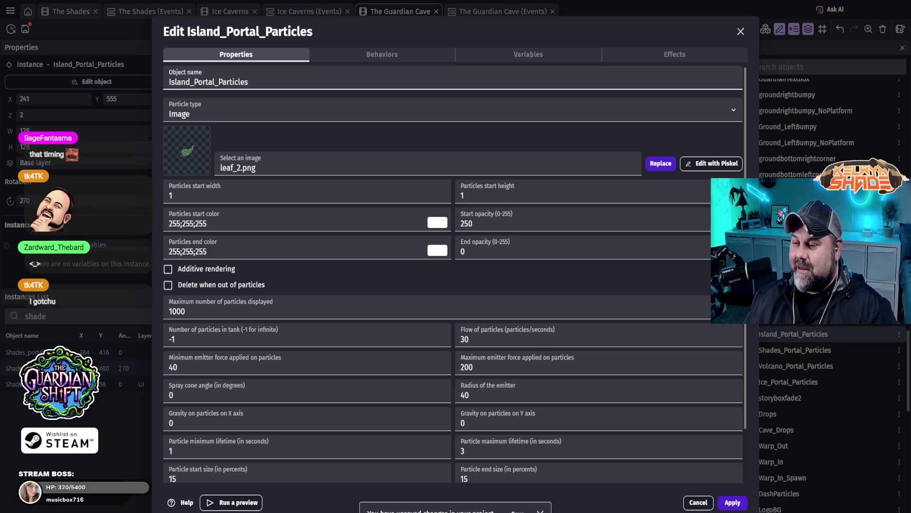
# - Close the Island_Portal_Particles editor after reviewing its properties
pyautogui.click(738, 30)
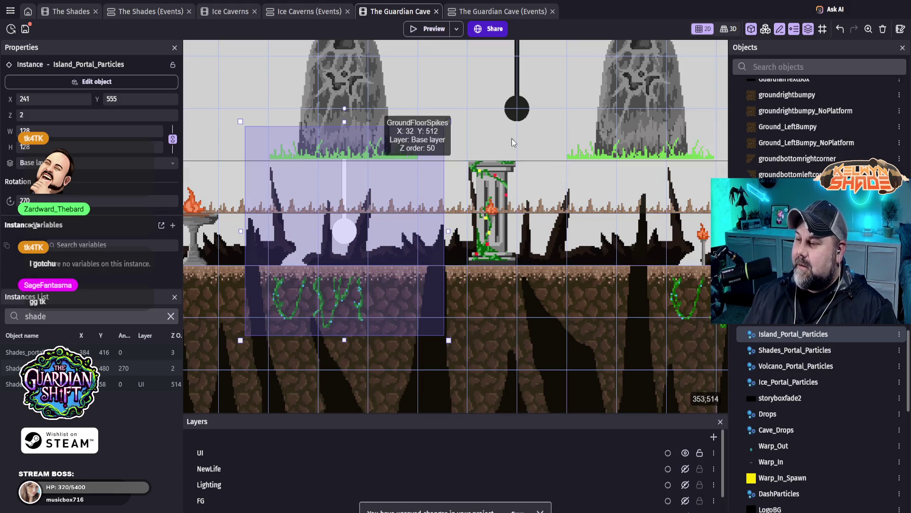
pyautogui.doubleClick(514, 101)
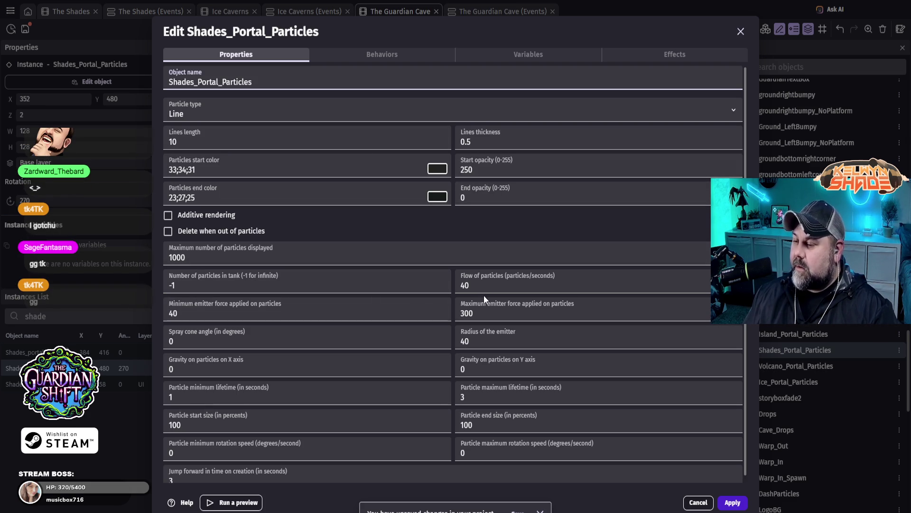
pyautogui.scroll(-1, 373, 334)
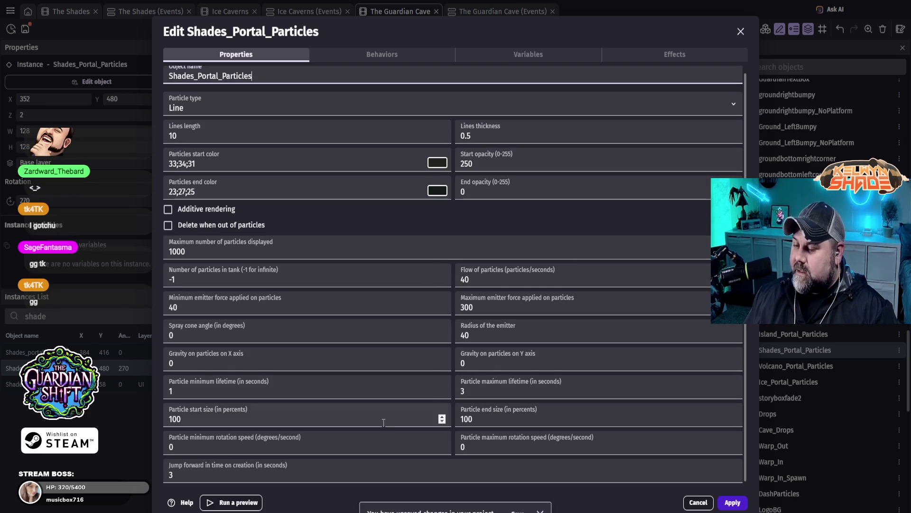
pyautogui.click(741, 30)
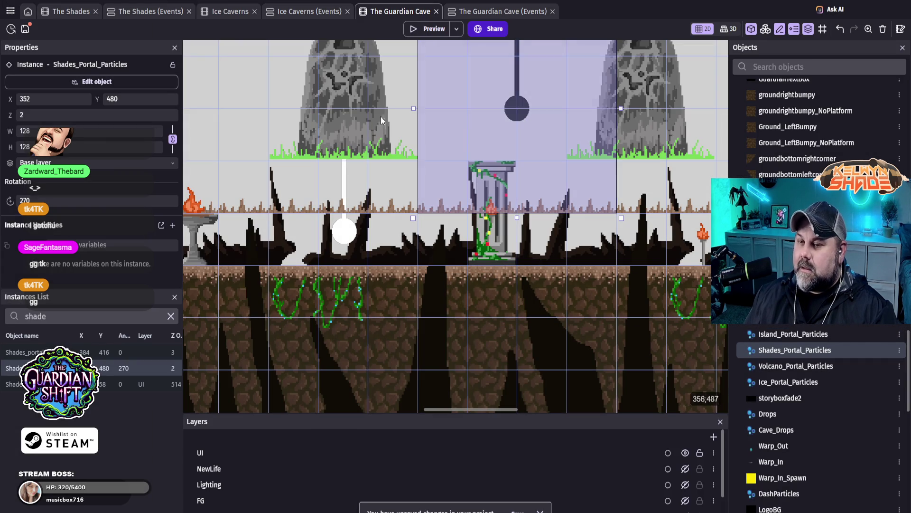
pyautogui.click(130, 81)
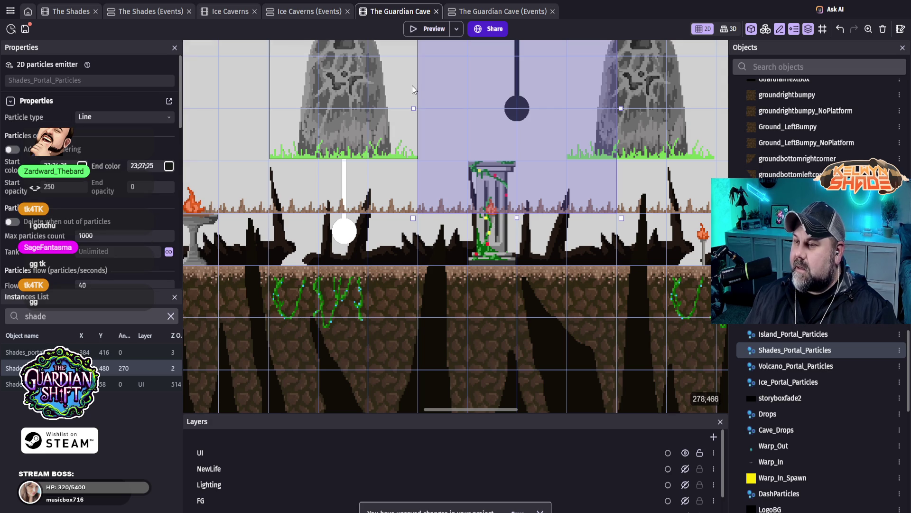
pyautogui.doubleClick(524, 110)
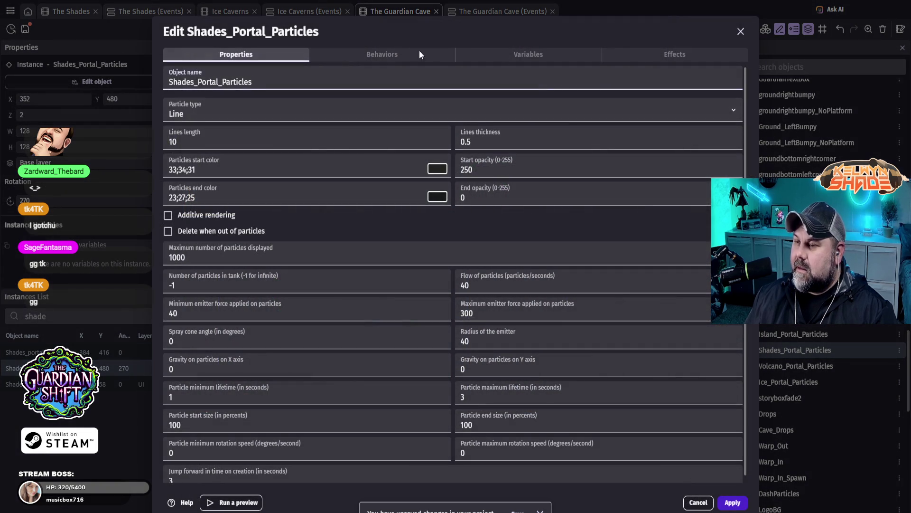
pyautogui.click(393, 50)
pyautogui.click(542, 55)
pyautogui.click(666, 56)
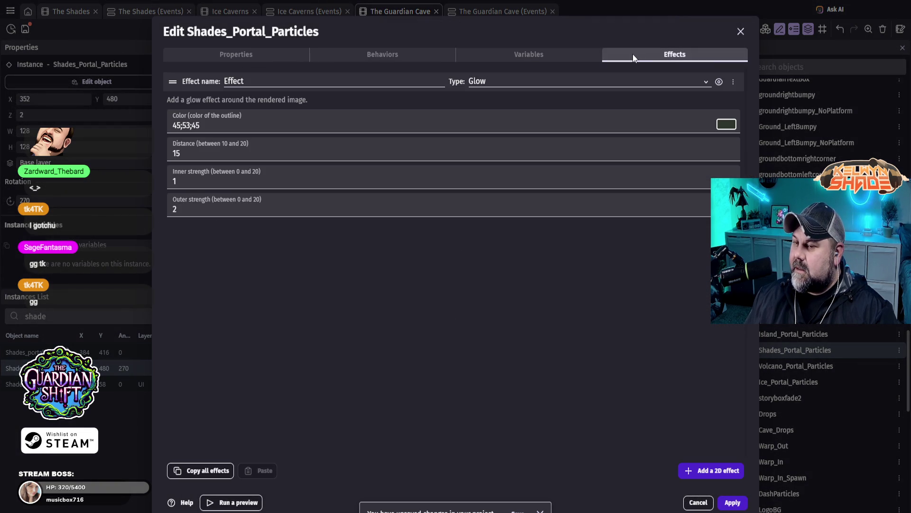
pyautogui.click(741, 31)
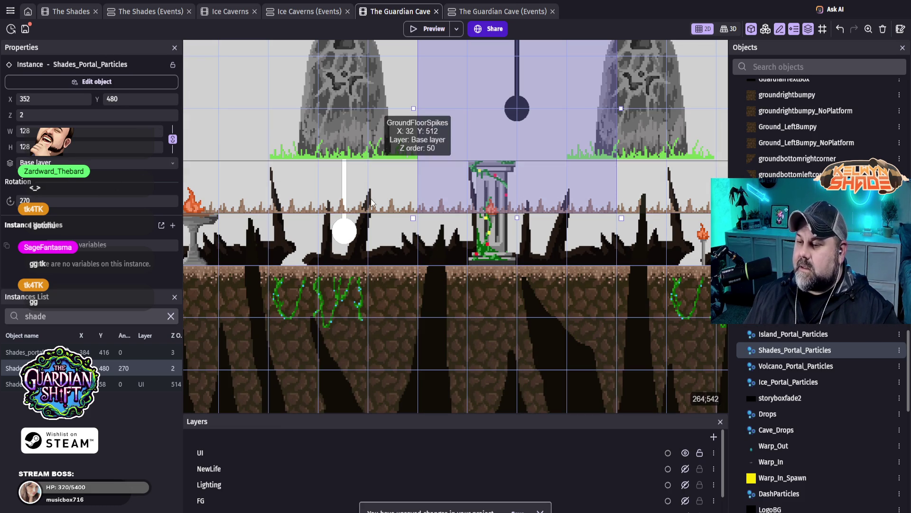
pyautogui.click(345, 236)
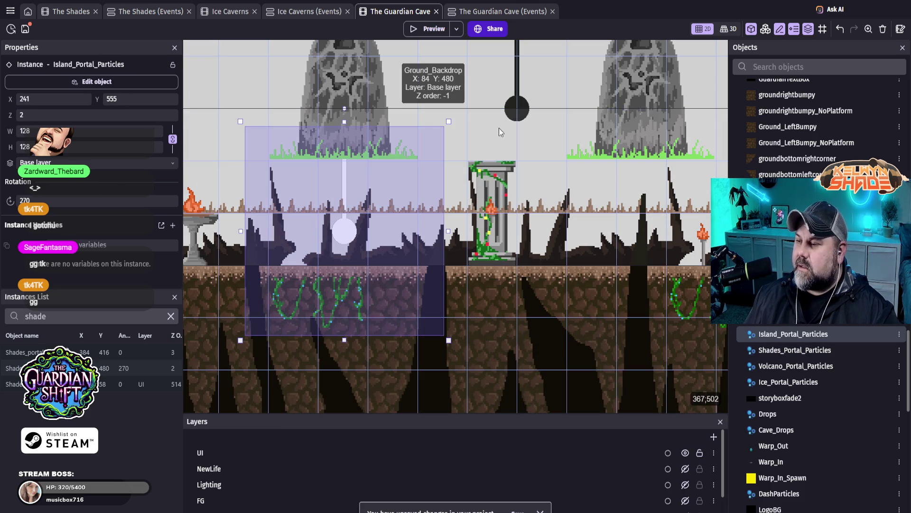
# - Open the Shades_Portal_Particles object settings and launch a test preview of the game
pyautogui.click(516, 108)
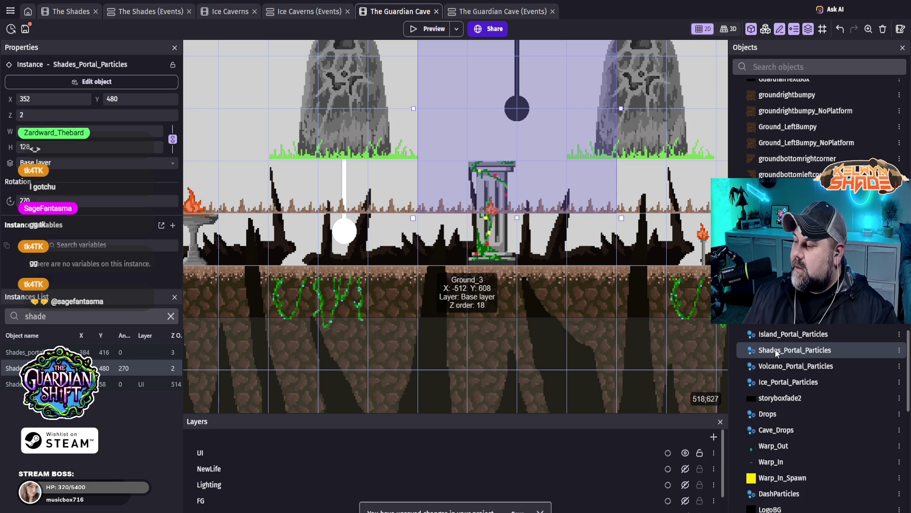
pyautogui.doubleClick(776, 350)
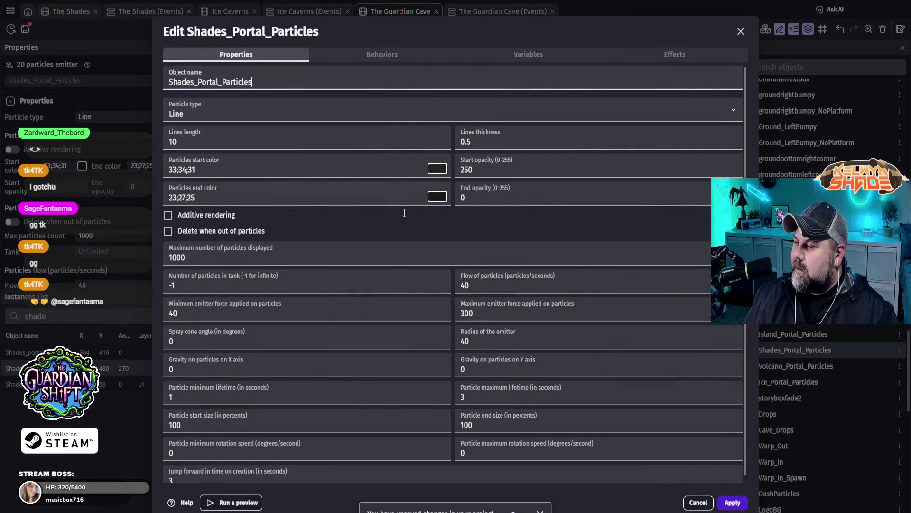
pyautogui.scroll(-1, 381, 268)
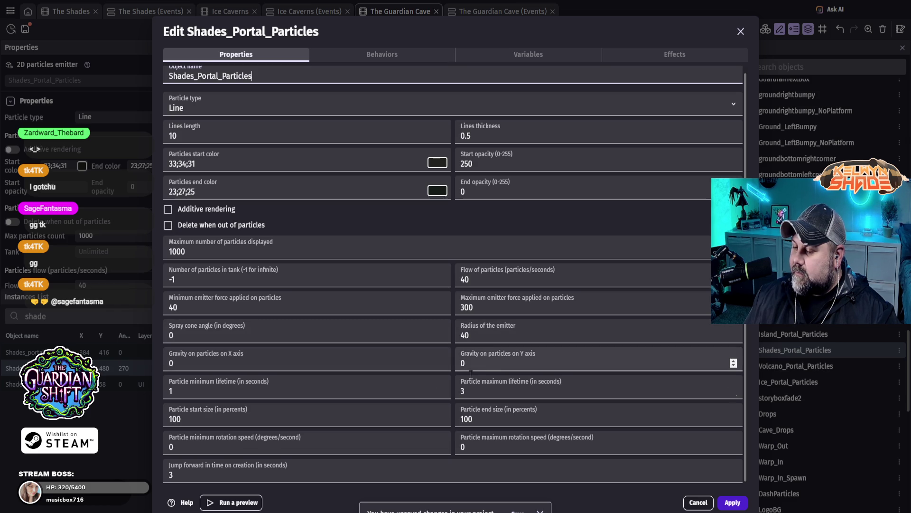
pyautogui.click(230, 507)
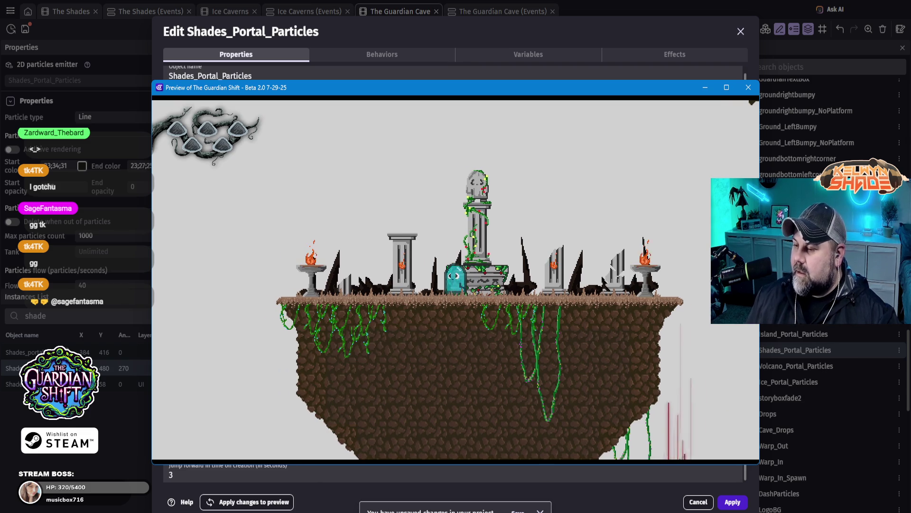
pyautogui.press('Right')
pyautogui.press('Left')
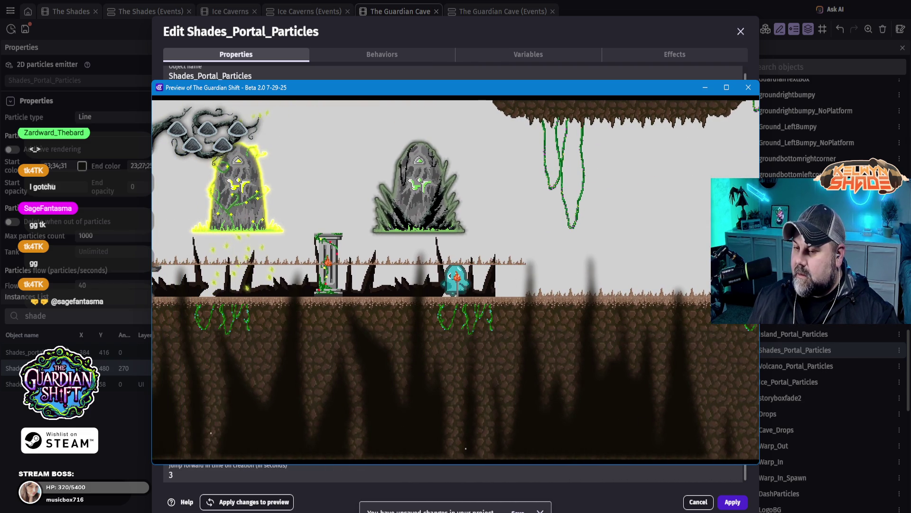
pyautogui.press('Right')
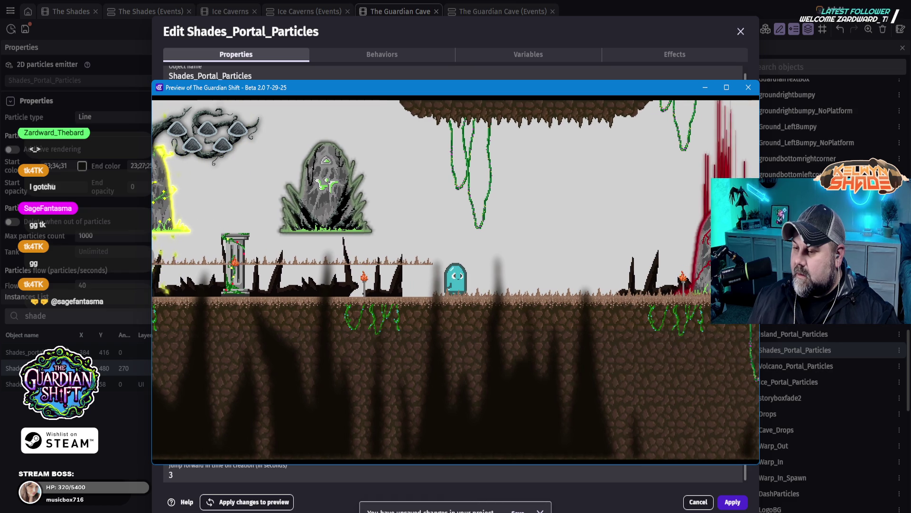
pyautogui.press('Right')
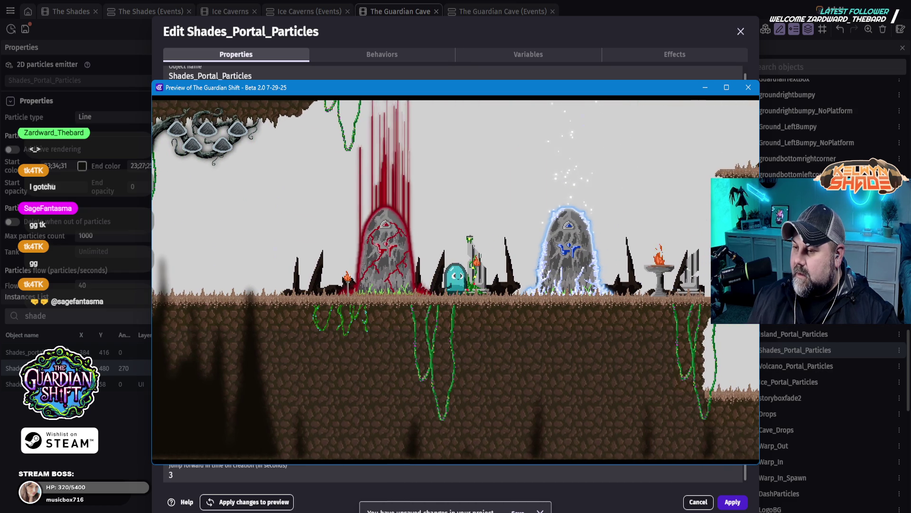
pyautogui.press('Left')
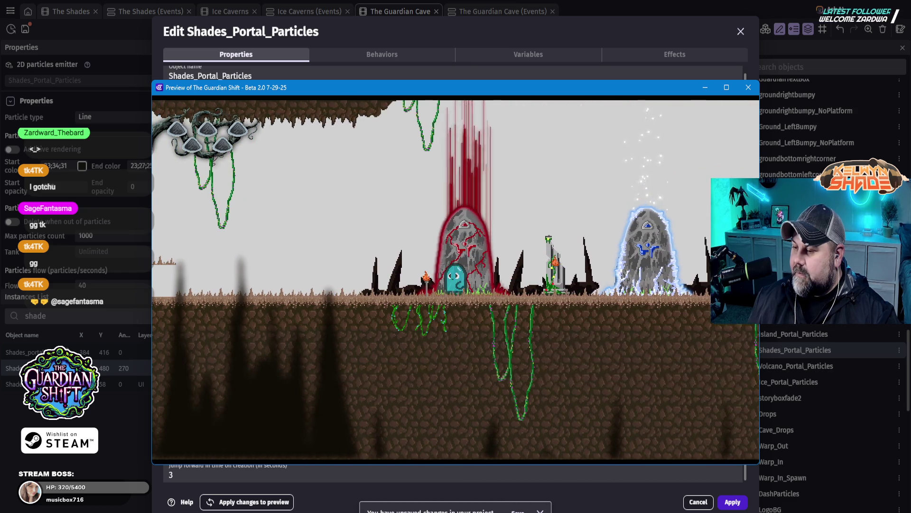
pyautogui.press('Left')
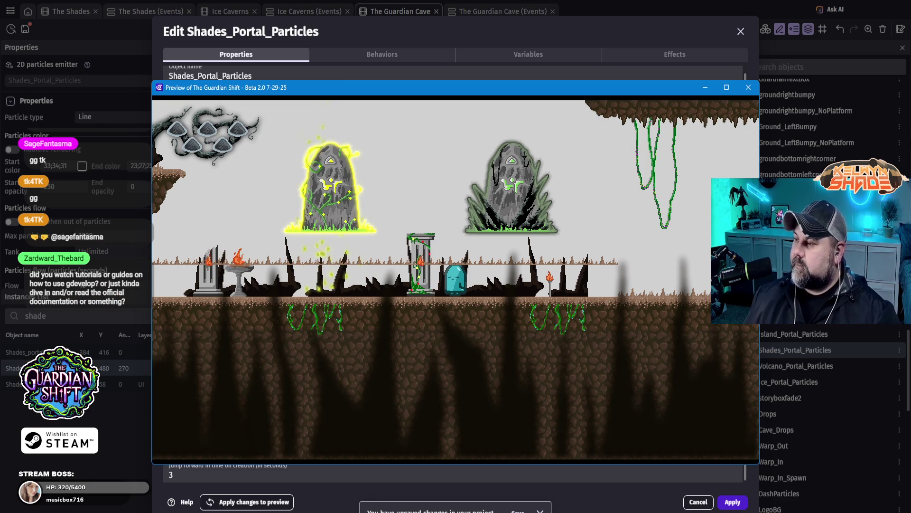
pyautogui.click(749, 87)
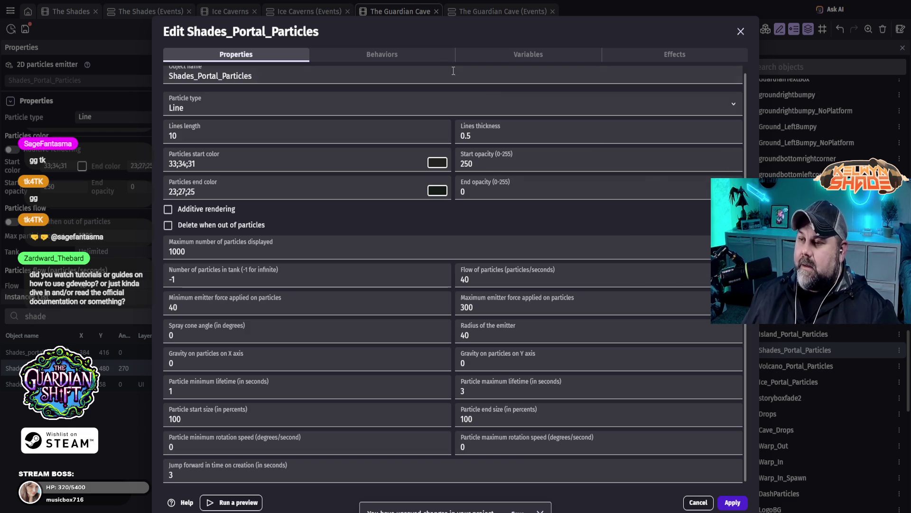
pyautogui.click(417, 56)
# - Check the emitter's Variables, return to Properties, and close the Shades_Portal_Particles editor
pyautogui.click(254, 55)
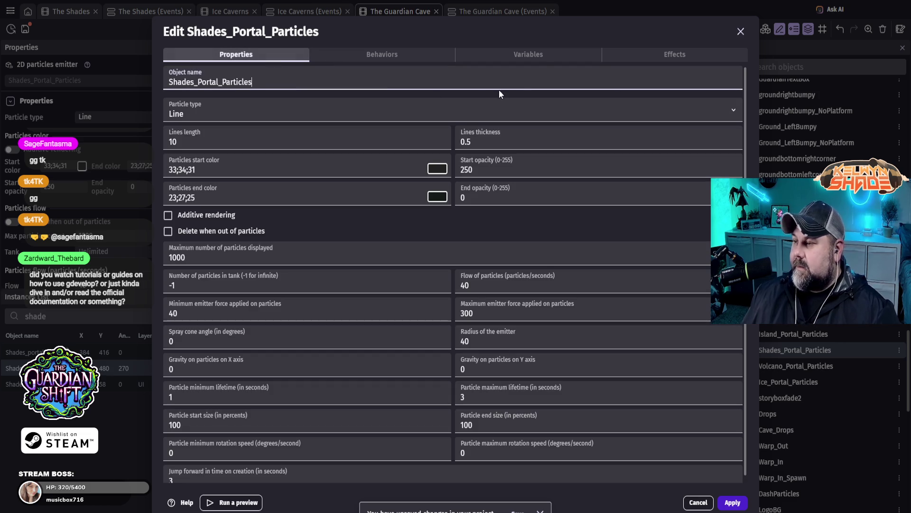
pyautogui.click(542, 59)
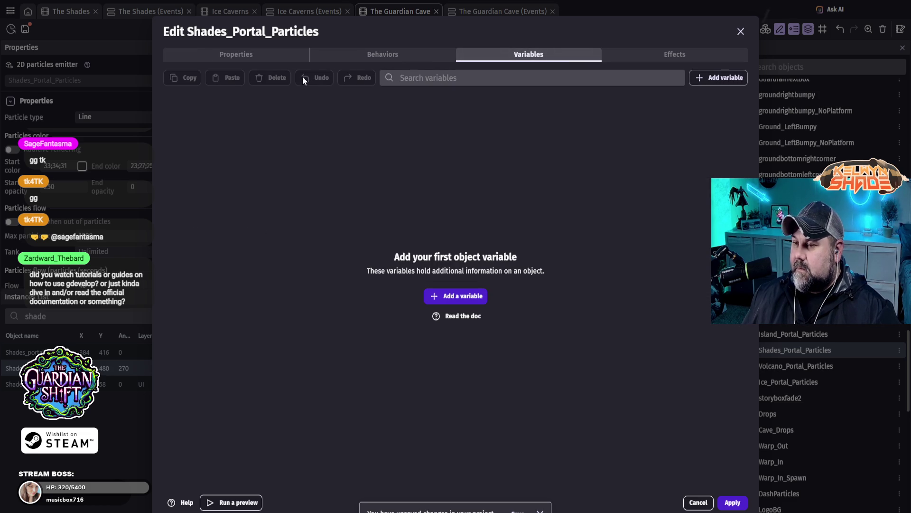
pyautogui.click(259, 59)
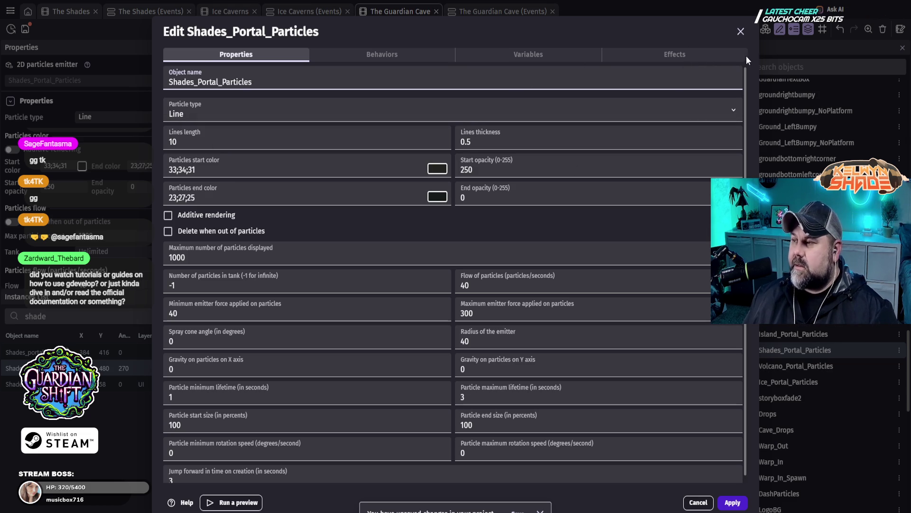
pyautogui.click(743, 32)
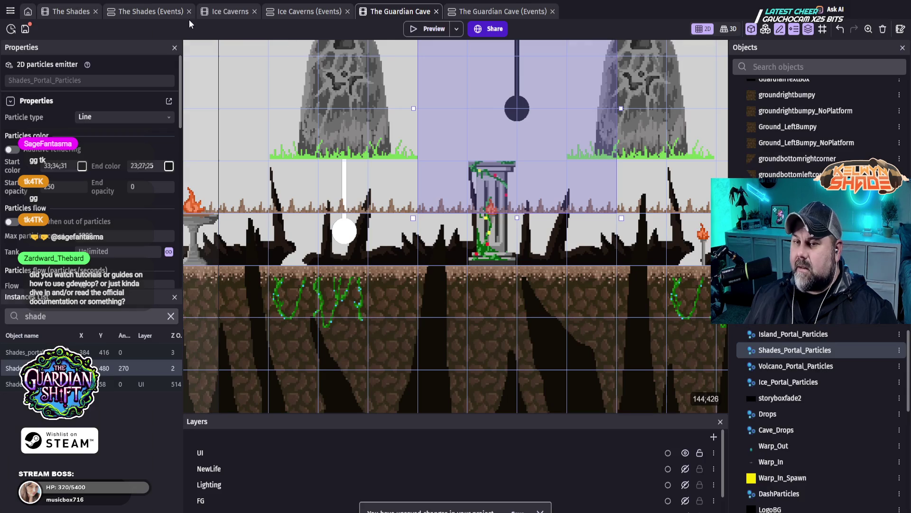
pyautogui.click(10, 11)
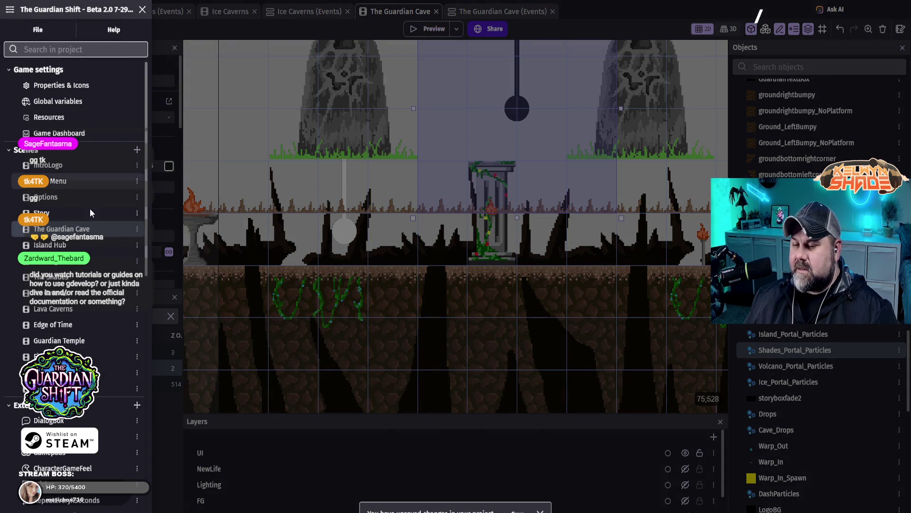
pyautogui.scroll(-3, 75, 437)
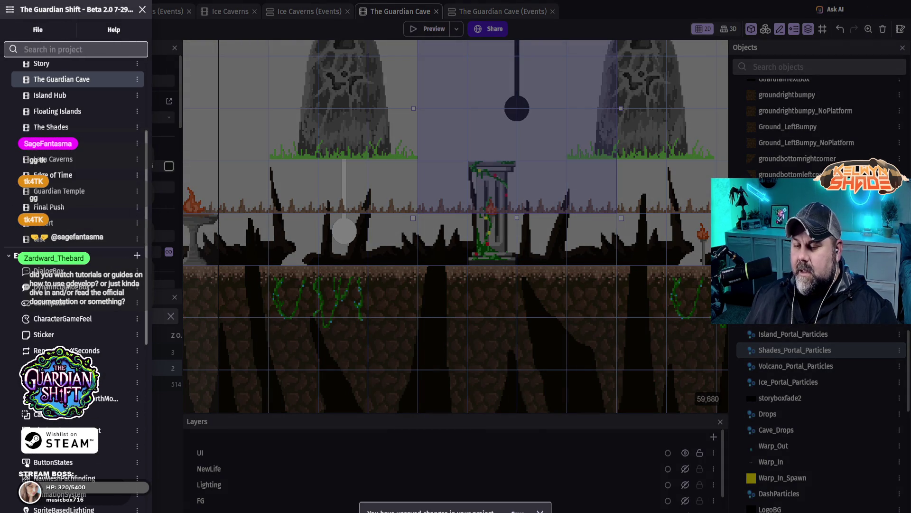
pyautogui.scroll(-2, 76, 332)
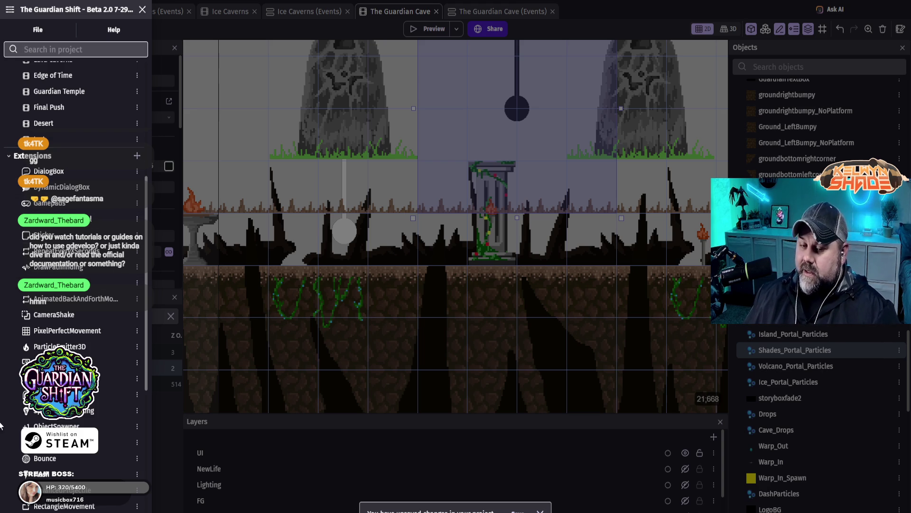
pyautogui.scroll(-3, 81, 233)
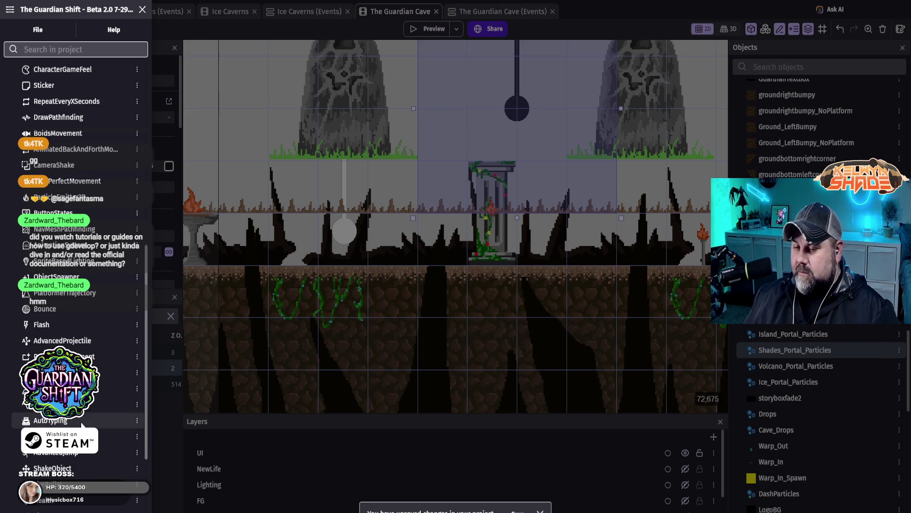
pyautogui.scroll(-3, 80, 232)
pyautogui.scroll(3, 81, 345)
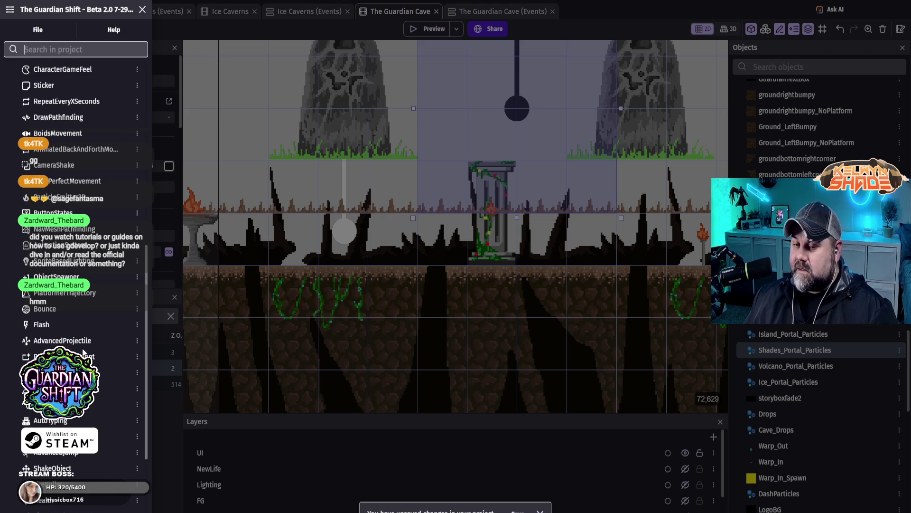
pyautogui.scroll(1, 81, 310)
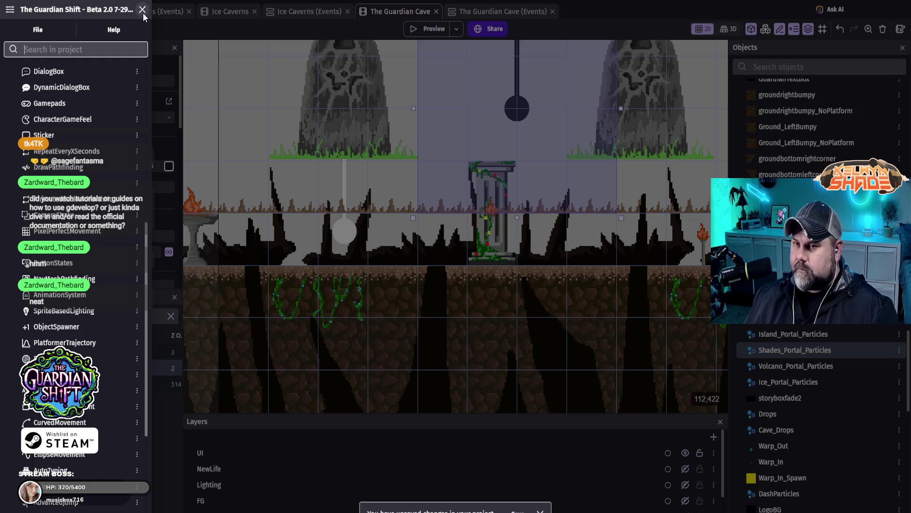
pyautogui.click(187, 263)
pyautogui.scroll(1, 440, 402)
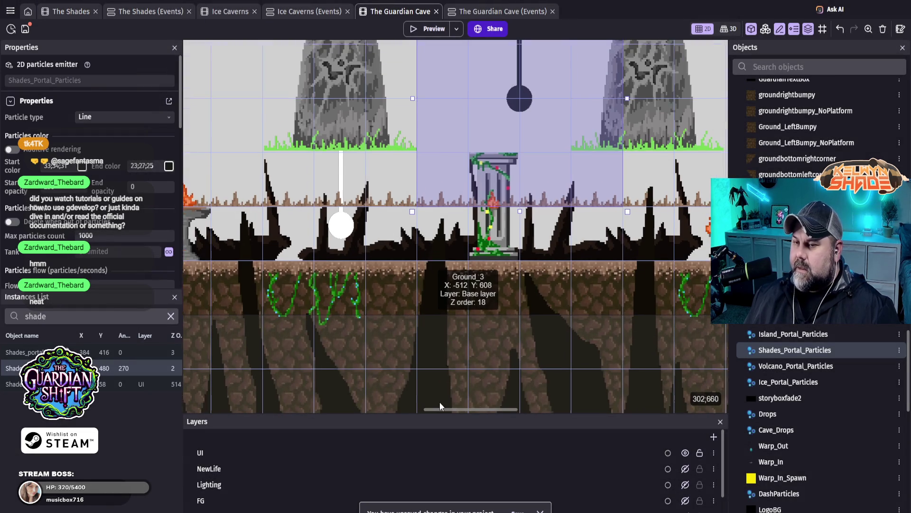
pyautogui.scroll(-1, 470, 273)
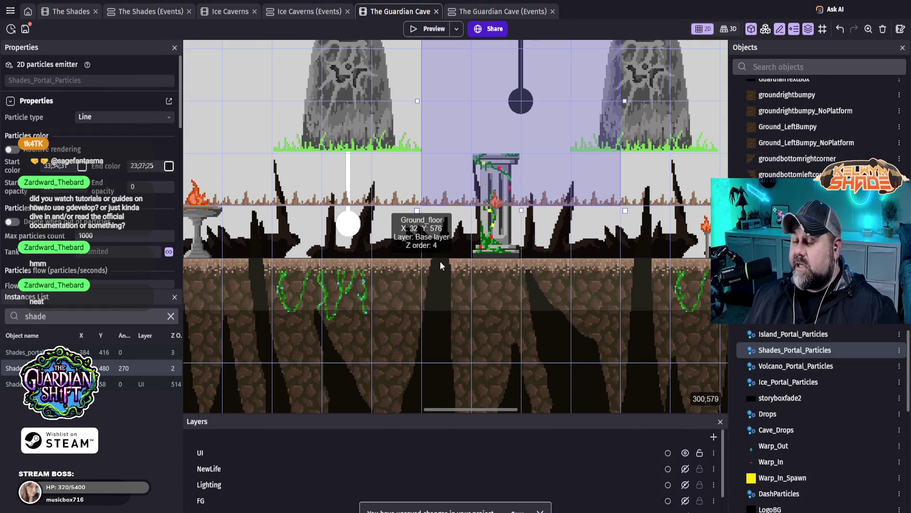
pyautogui.scroll(-2, 446, 274)
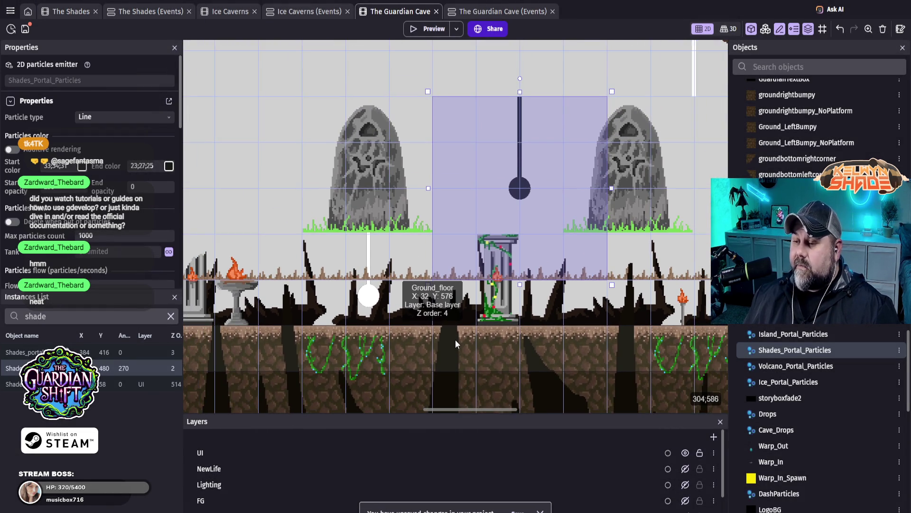
pyautogui.scroll(-1, 455, 340)
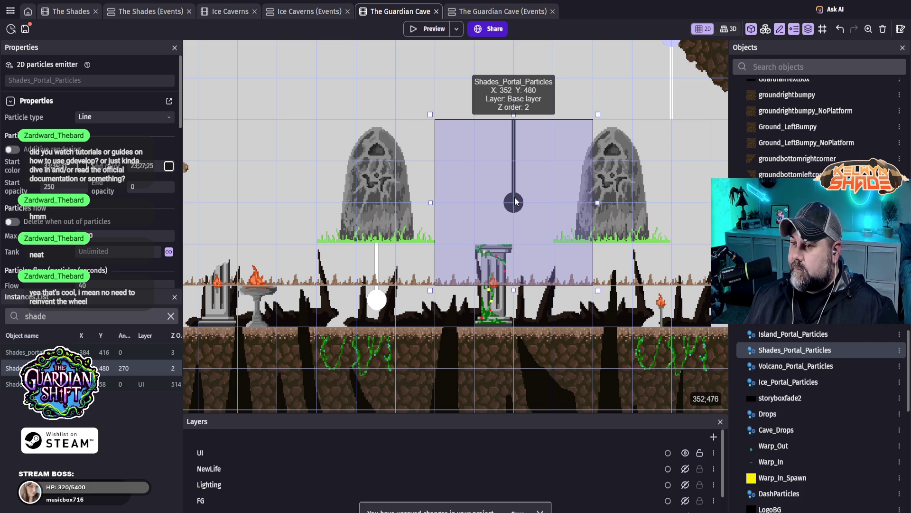
pyautogui.doubleClick(516, 202)
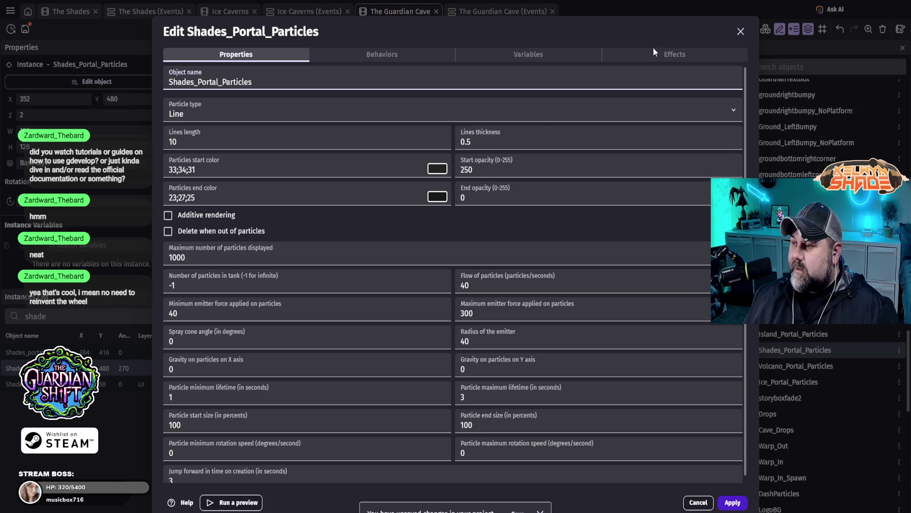
# - Change the Shades_Portal_Particles start colour to green 127;160;52 and apply it
pyautogui.scroll(-1, 377, 391)
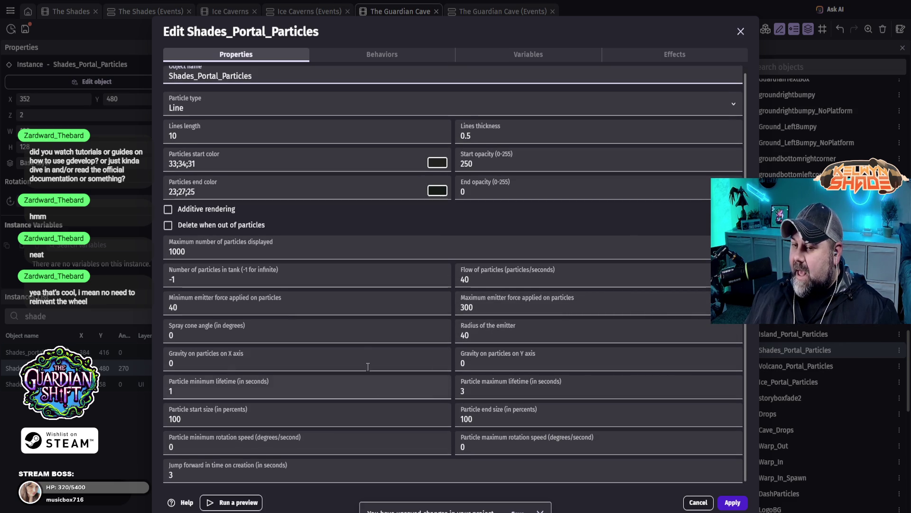
pyautogui.click(440, 163)
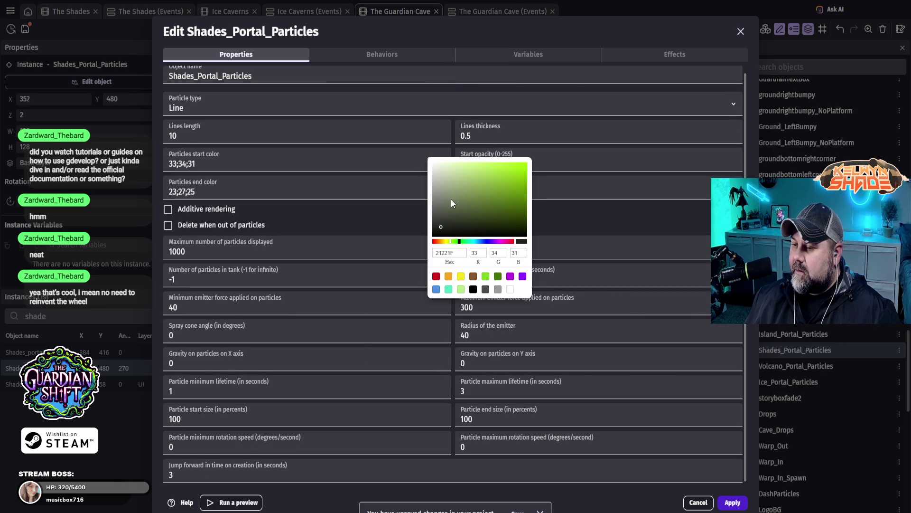
pyautogui.moveTo(441, 204); pyautogui.dragTo(496, 190)
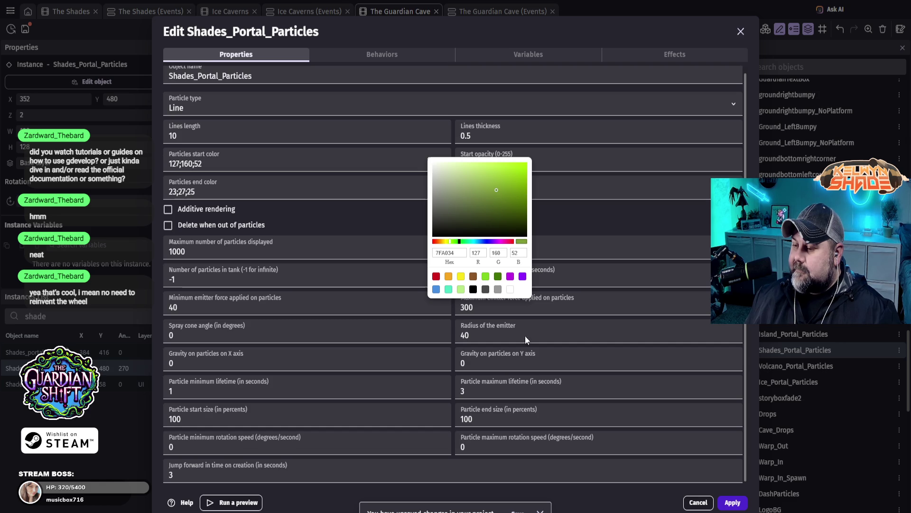
pyautogui.click(702, 366)
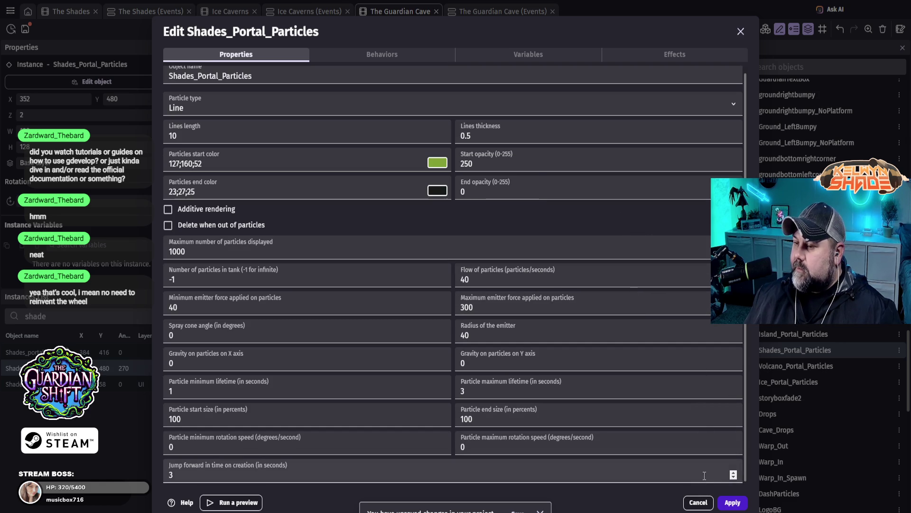
pyautogui.click(736, 504)
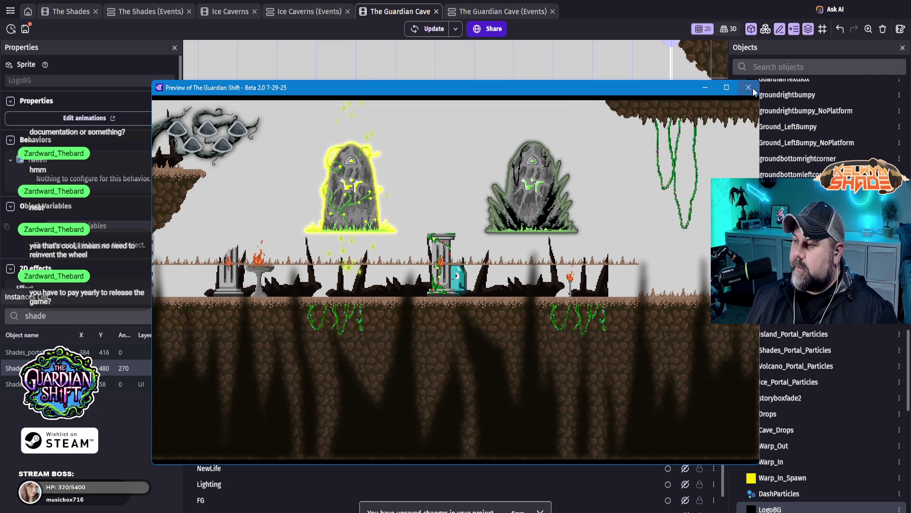
# - Close the green-particle game preview and pan the Guardian Cave scene view sideways
pyautogui.click(749, 87)
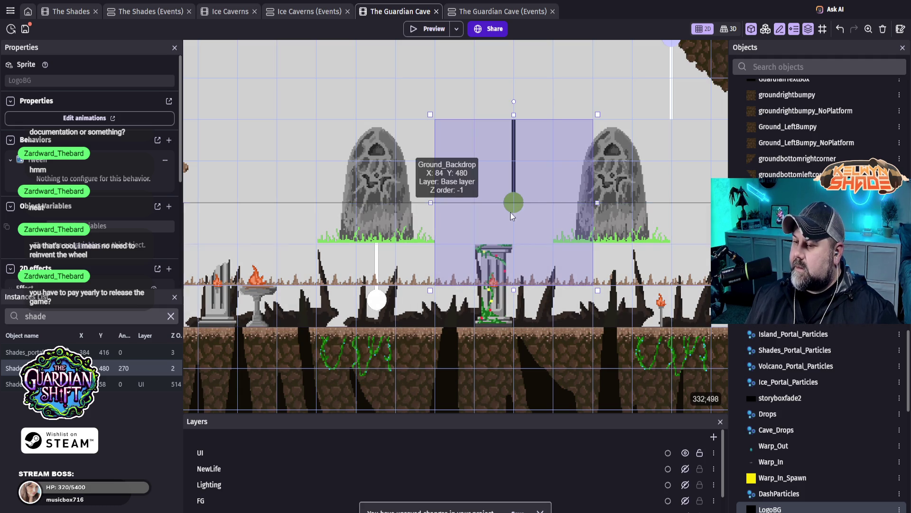
pyautogui.moveTo(695, 189); pyautogui.dragTo(565, 192)
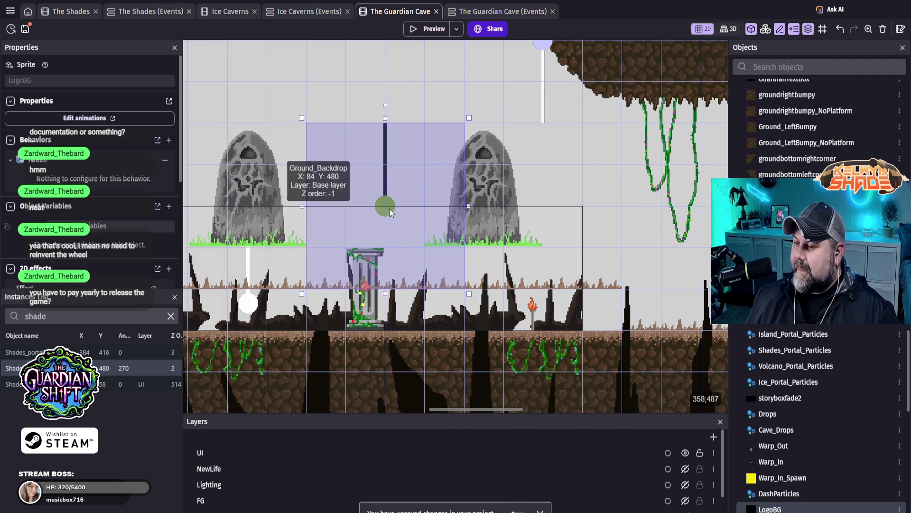
pyautogui.click(432, 186)
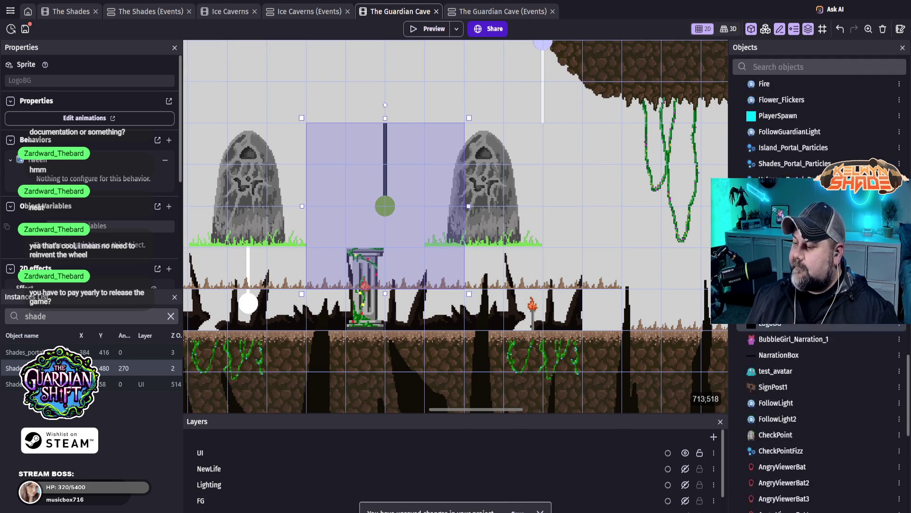
pyautogui.click(487, 12)
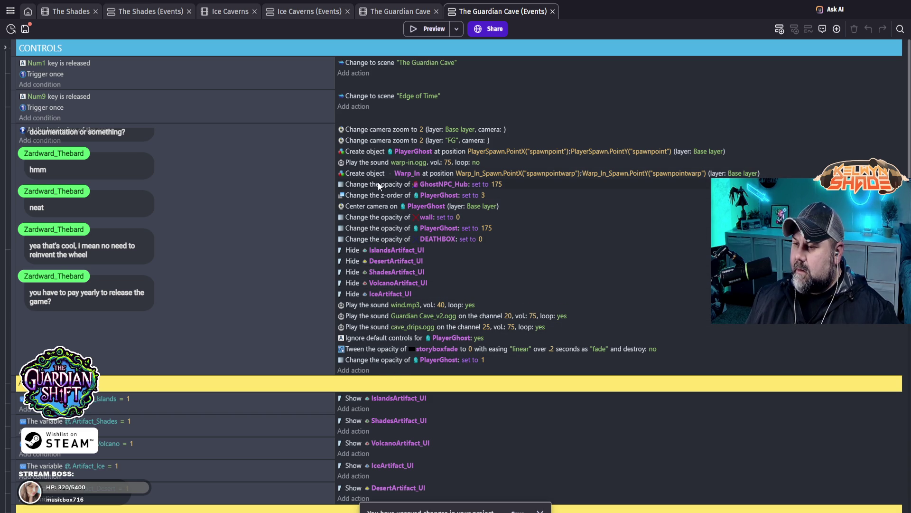
# - Scroll down through the Guardian Cave warp and portal events, then back to the top
pyautogui.scroll(-6, 393, 191)
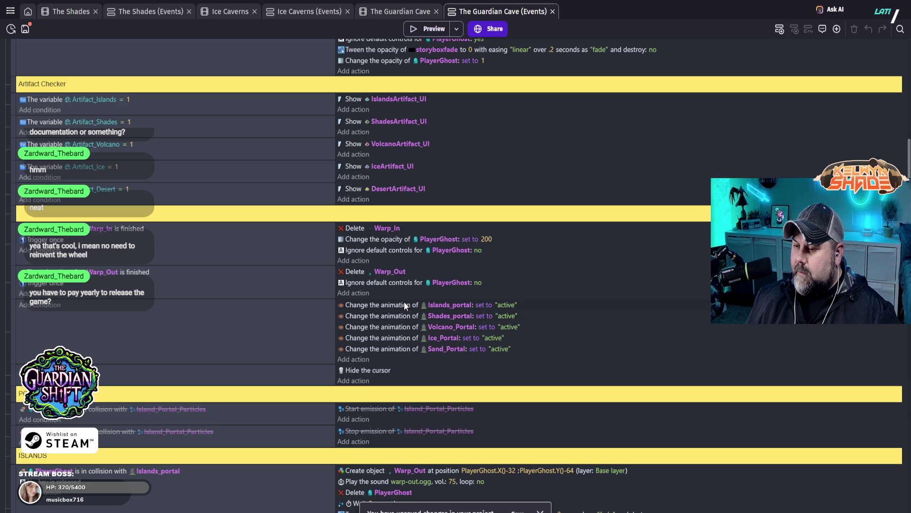
pyautogui.scroll(-3, 429, 273)
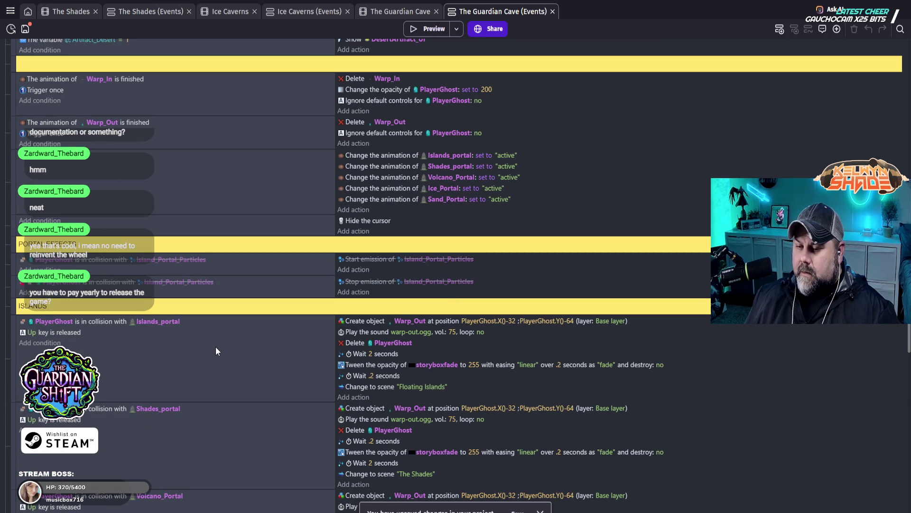
pyautogui.scroll(-2, 226, 343)
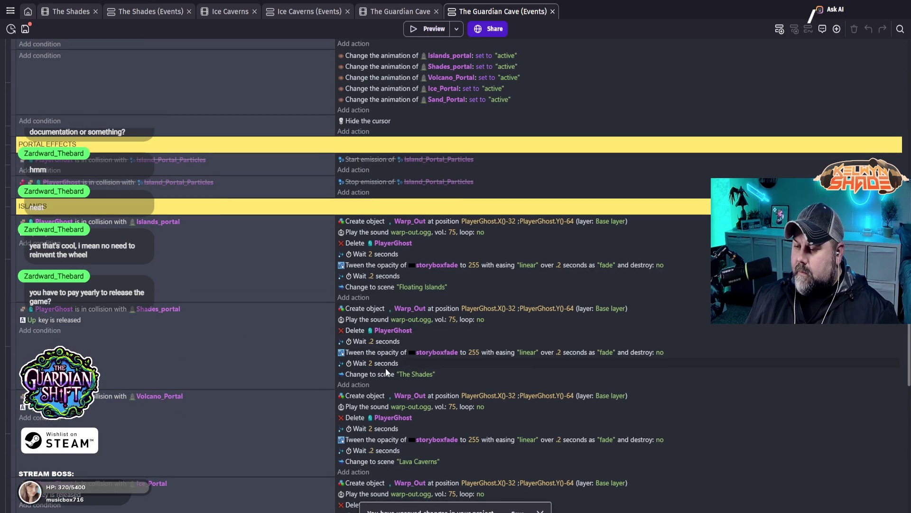
pyautogui.scroll(-7, 388, 386)
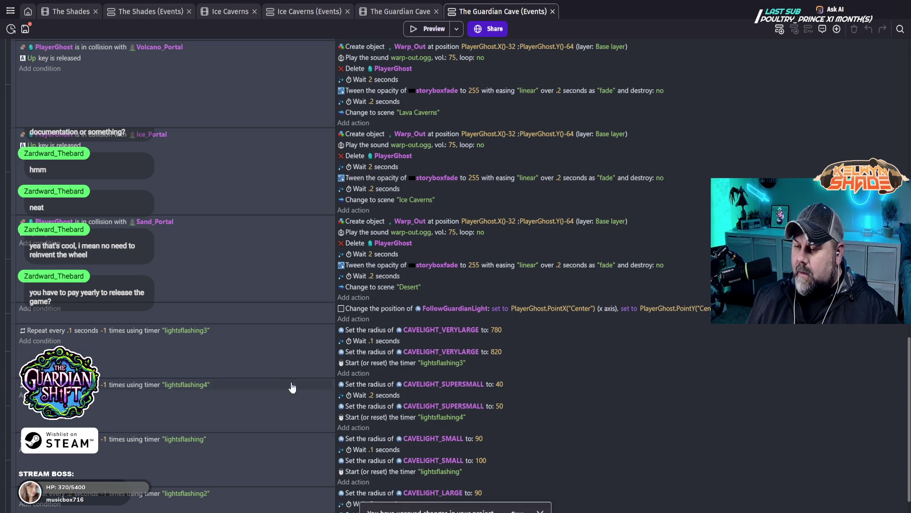
pyautogui.scroll(-2, 293, 386)
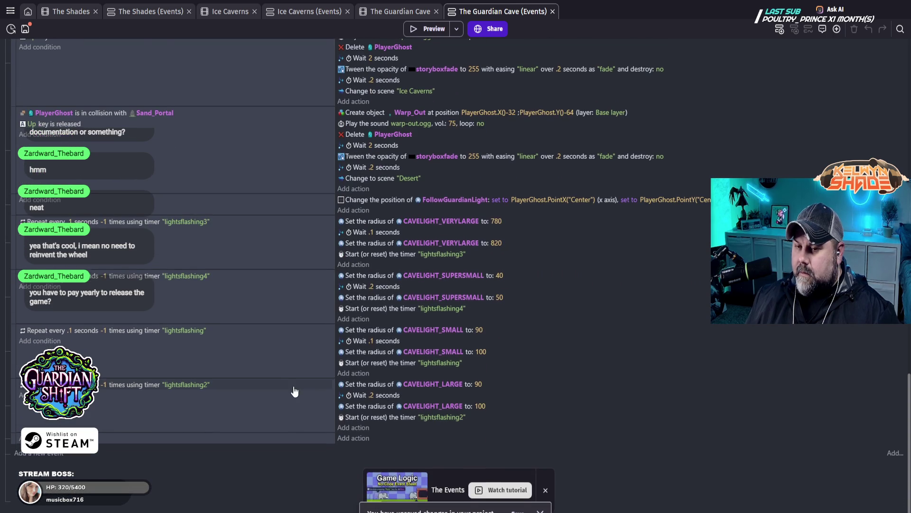
pyautogui.scroll(5, 289, 388)
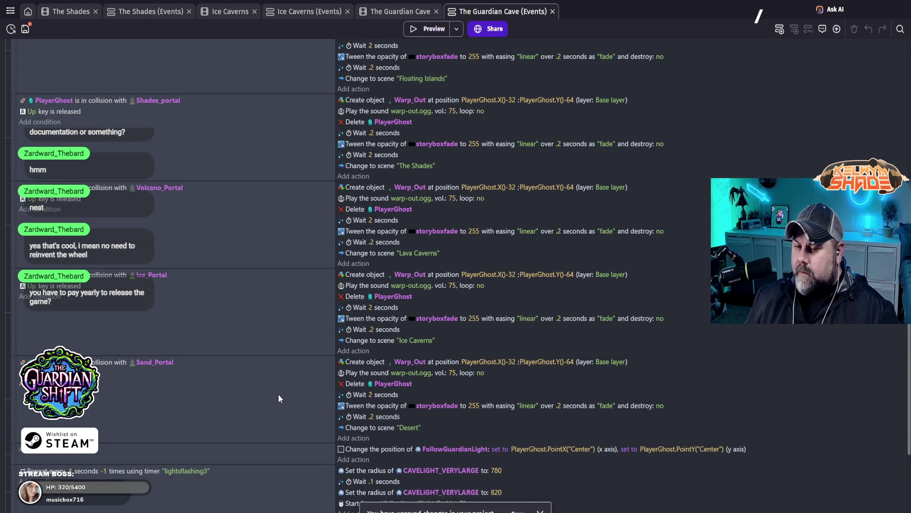
pyautogui.scroll(6, 278, 394)
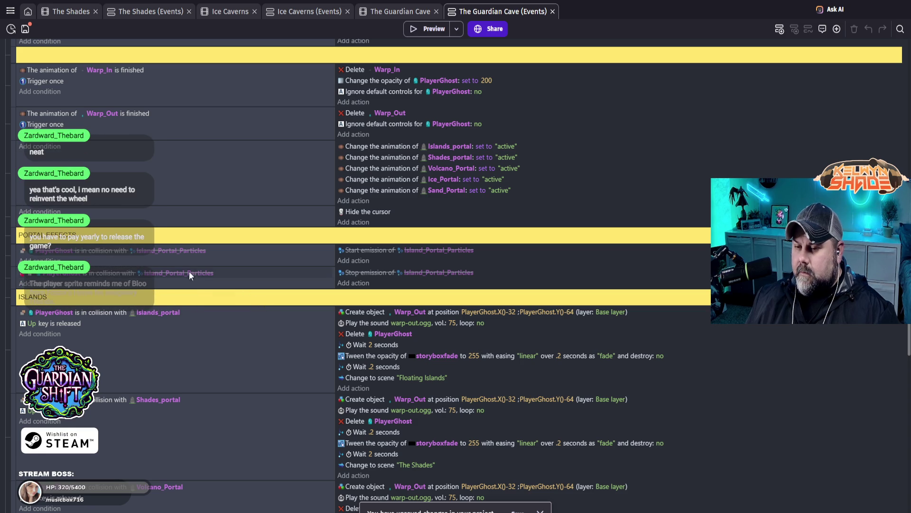
pyautogui.scroll(2, 180, 259)
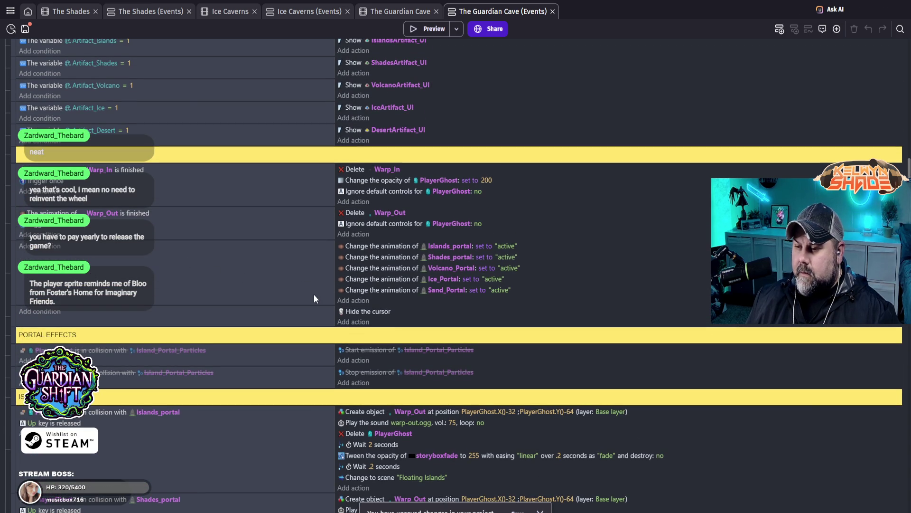
pyautogui.scroll(2, 334, 280)
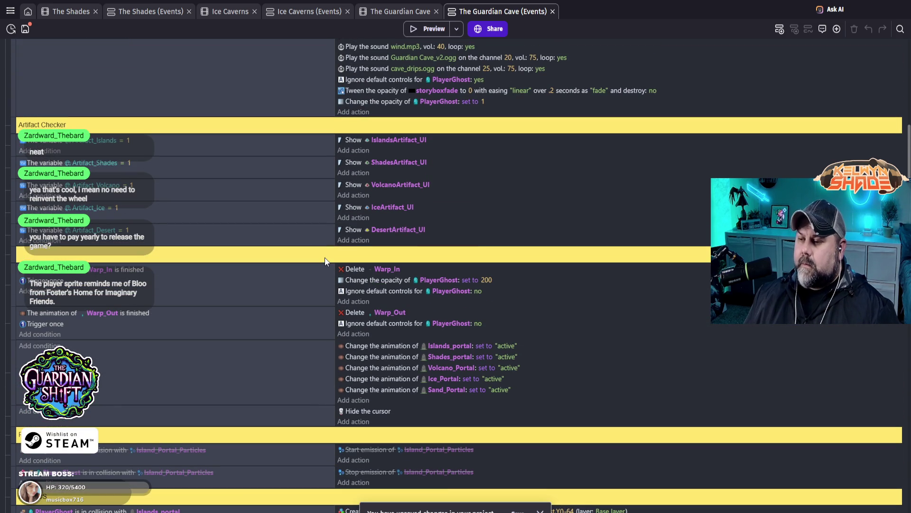
pyautogui.scroll(2, 323, 252)
pyautogui.scroll(2, 323, 249)
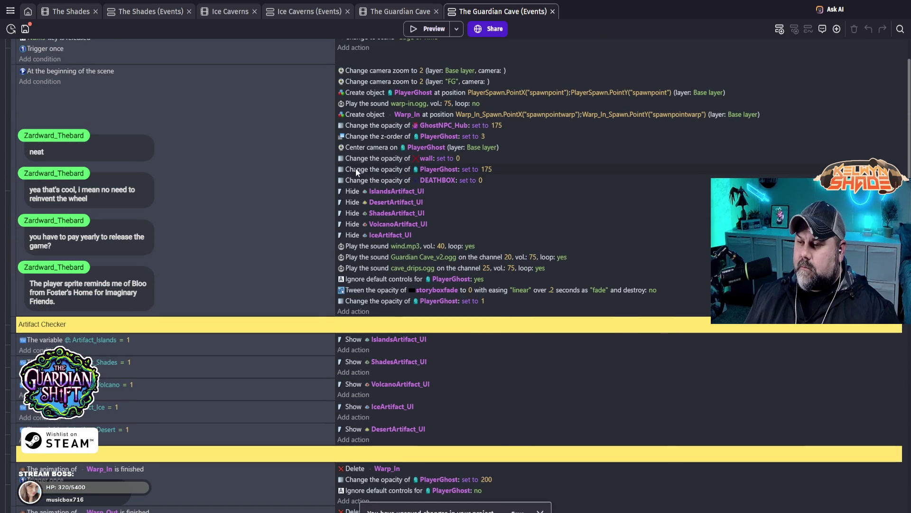
pyautogui.scroll(1, 381, 135)
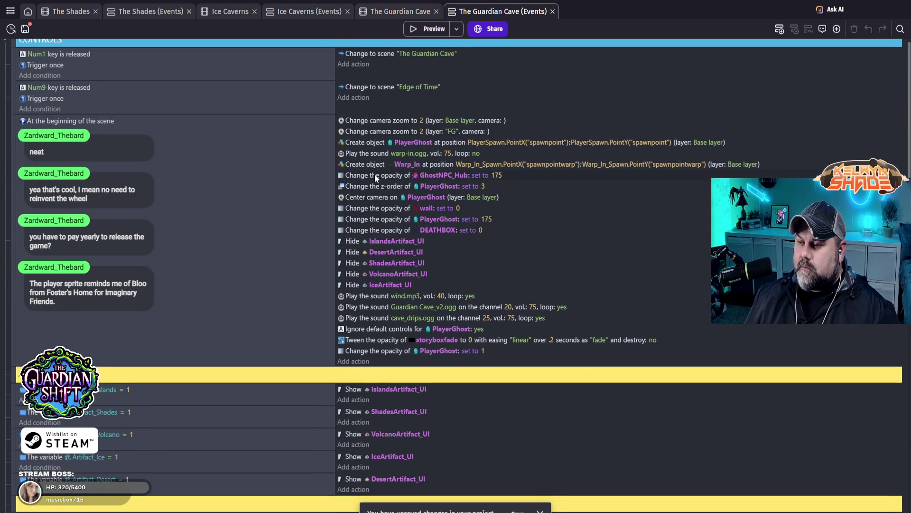
pyautogui.scroll(1, 374, 175)
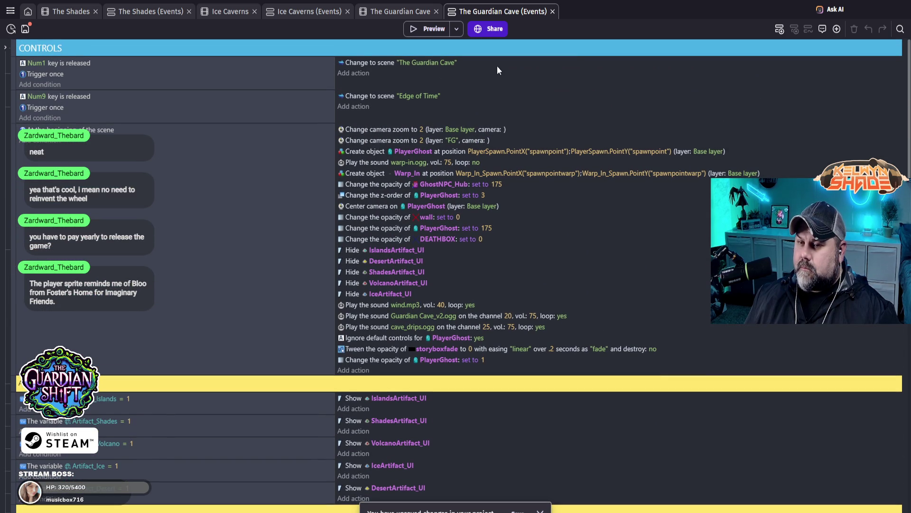
pyautogui.click(900, 29)
pyautogui.write('shades')
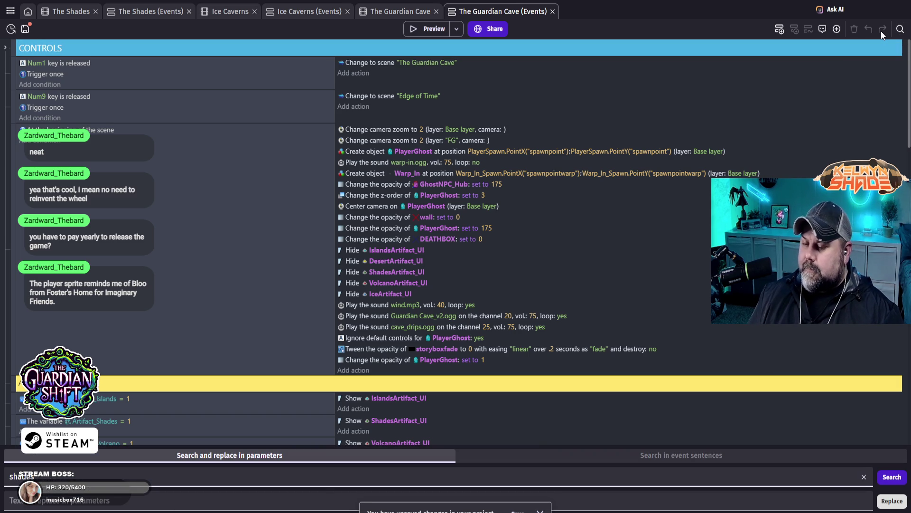
pyautogui.press('Return')
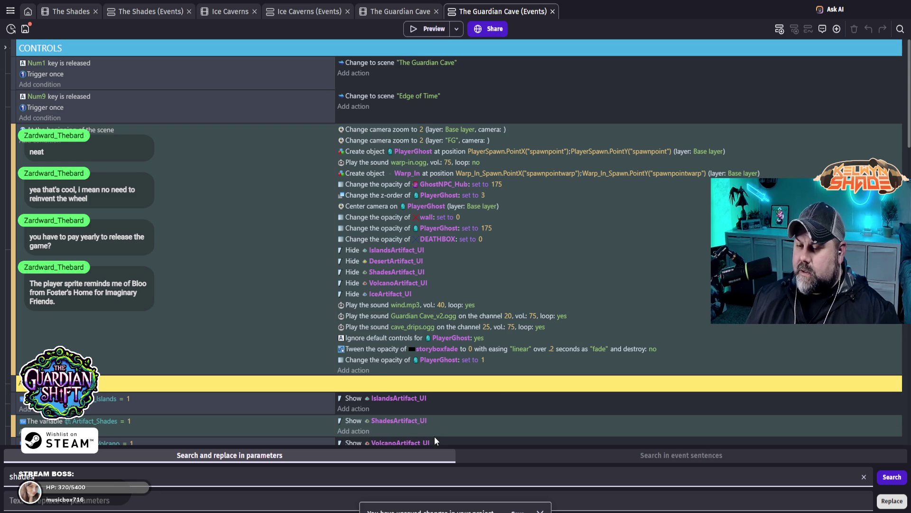
pyautogui.scroll(-5, 204, 235)
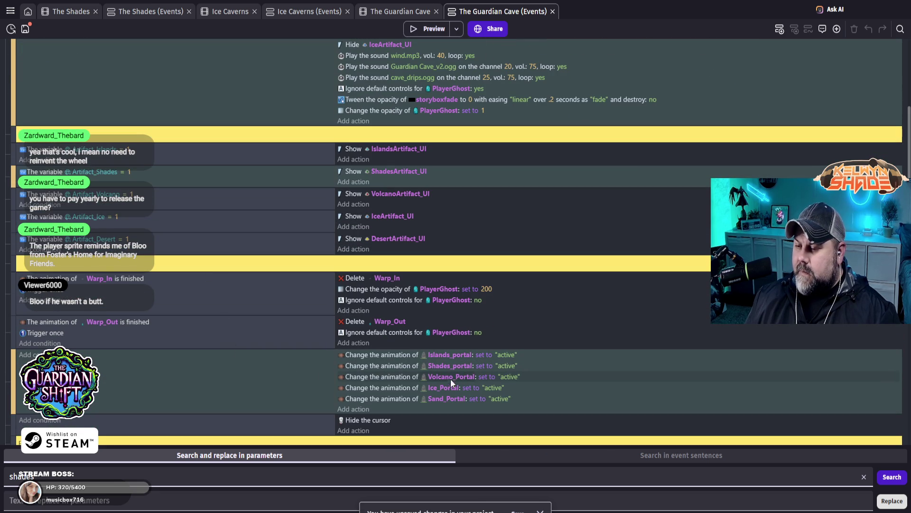
pyautogui.scroll(-2, 243, 383)
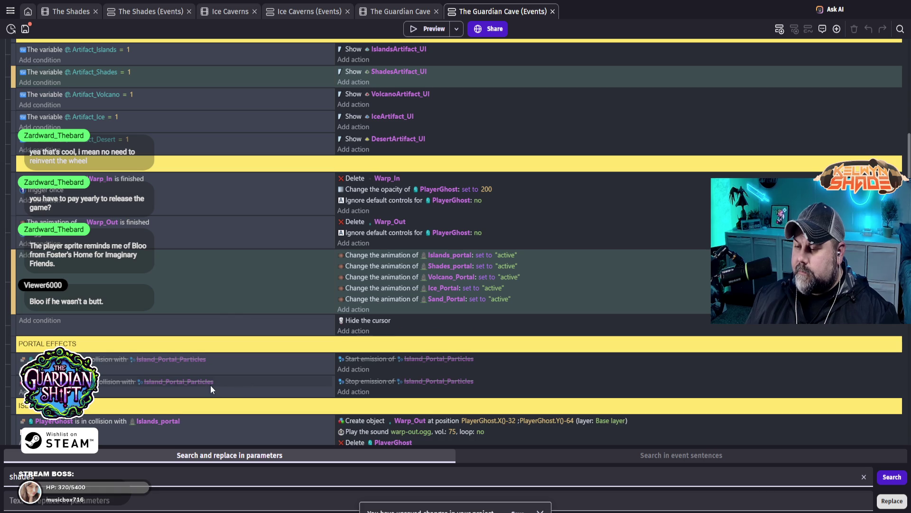
pyautogui.scroll(-2, 210, 386)
pyautogui.scroll(-2, 210, 386)
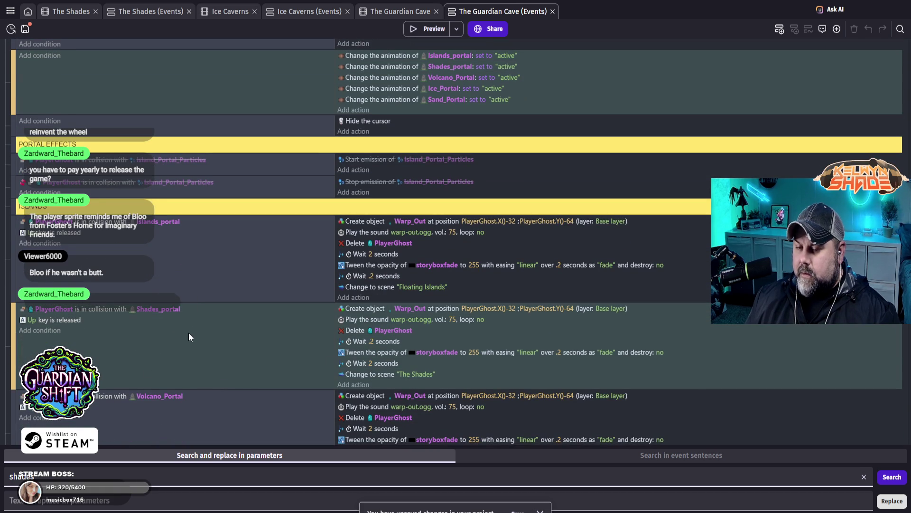
pyautogui.scroll(-3, 191, 335)
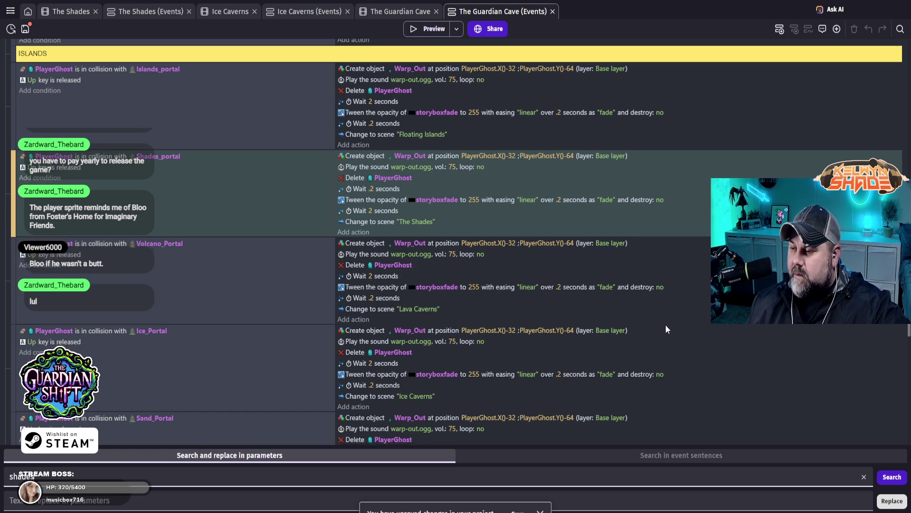
pyautogui.scroll(-5, 666, 329)
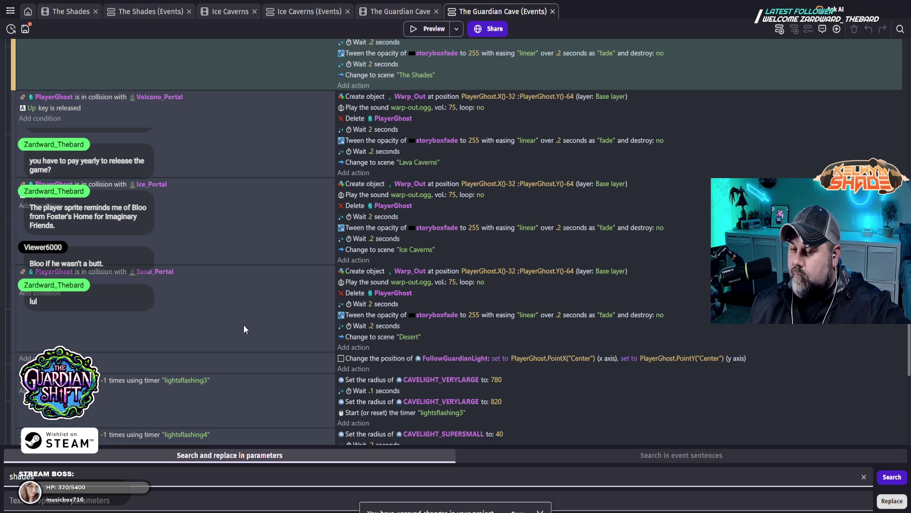
pyautogui.scroll(-3, 243, 325)
pyautogui.scroll(8, 241, 317)
pyautogui.scroll(5, 240, 317)
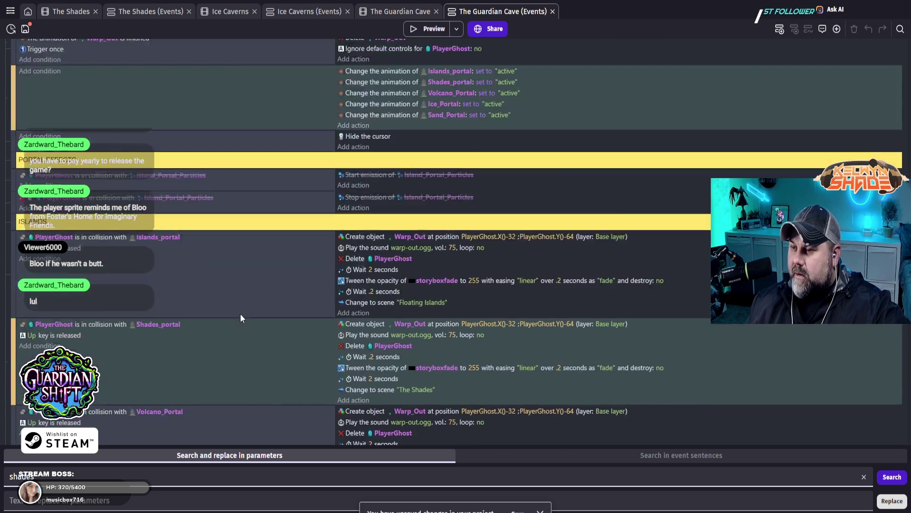
pyautogui.scroll(8, 454, 363)
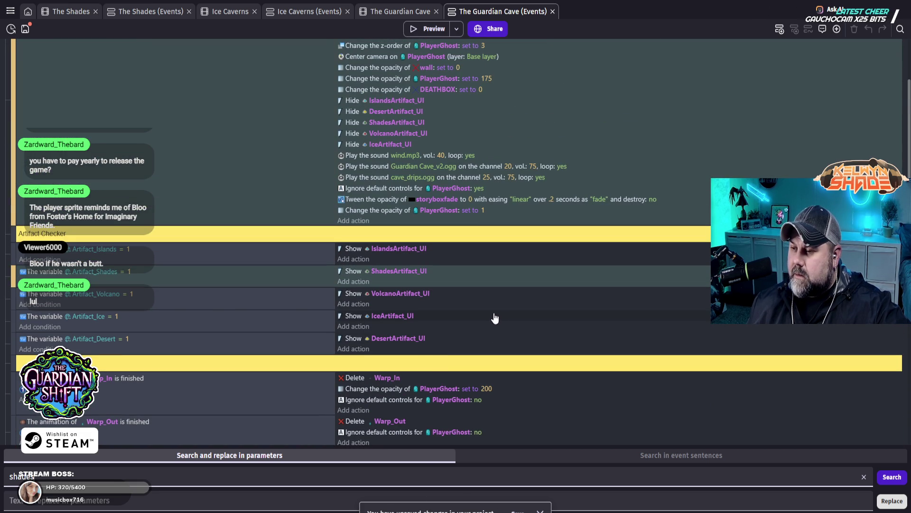
pyautogui.scroll(4, 451, 263)
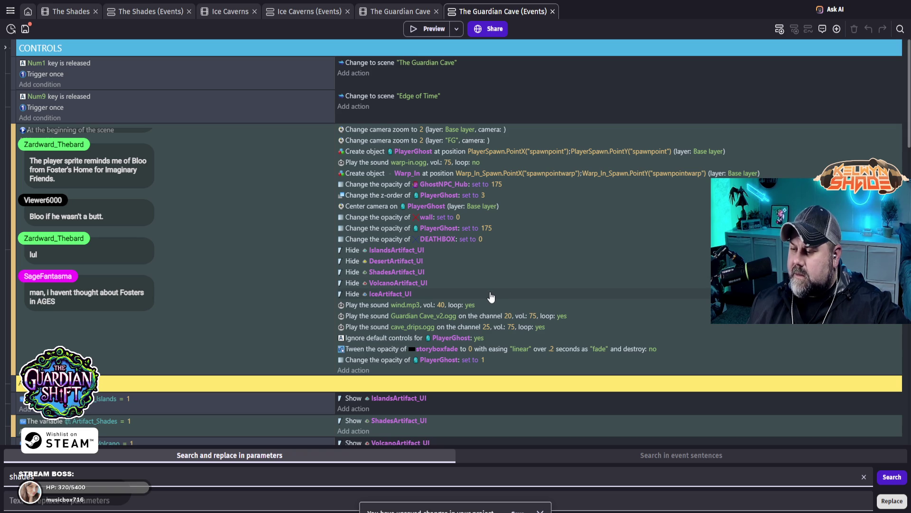
pyautogui.scroll(-1, 232, 228)
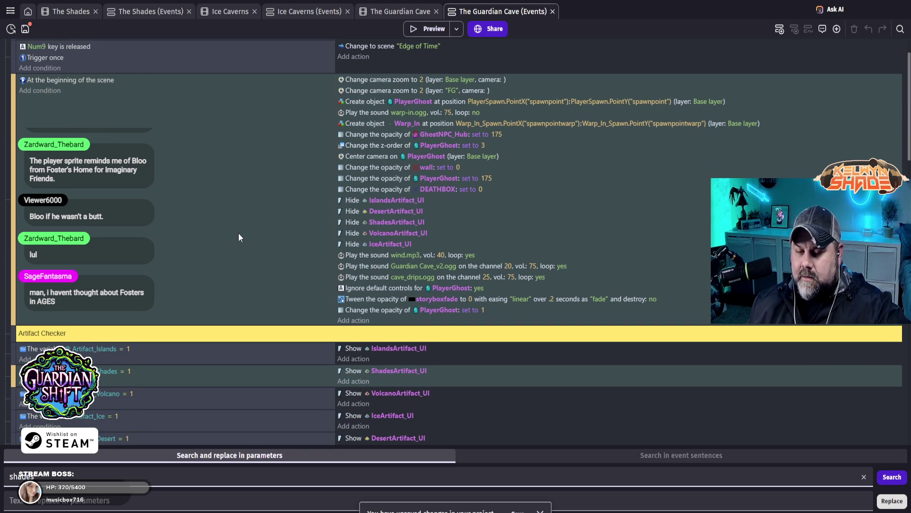
pyautogui.scroll(-1, 246, 246)
pyautogui.scroll(-4, 246, 246)
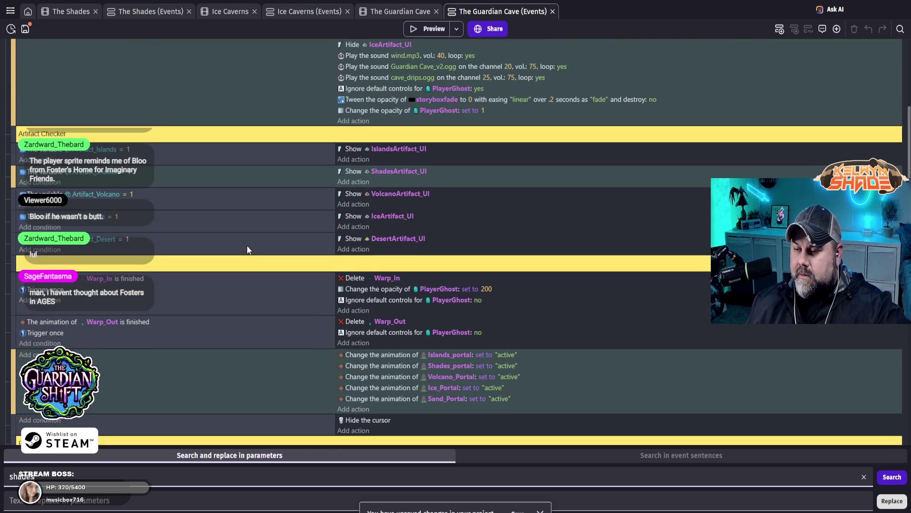
pyautogui.scroll(-2, 216, 247)
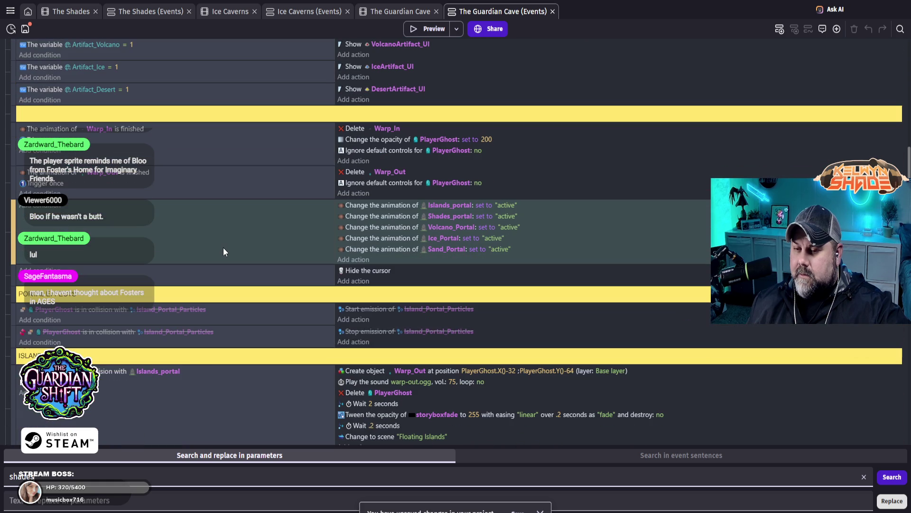
pyautogui.scroll(-2, 225, 252)
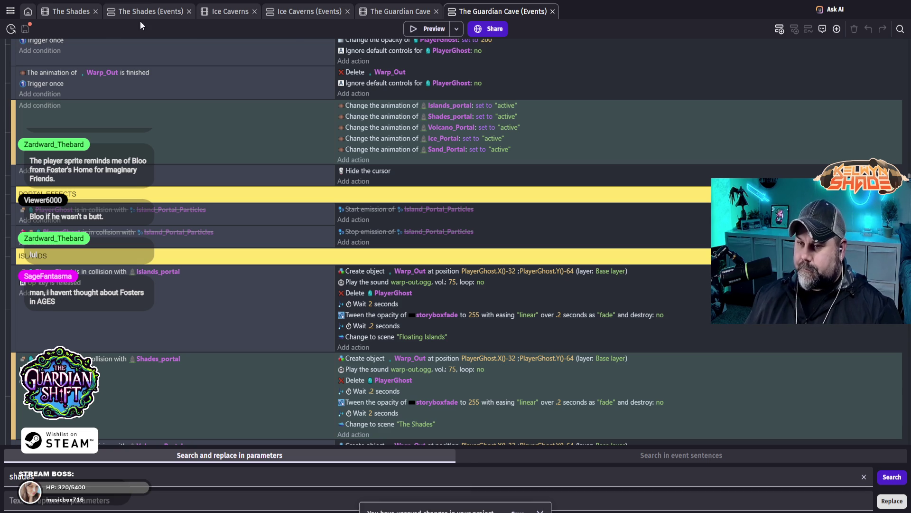
# - Save, replace the Shades_Portal_Particles instance with a fresh one between the tombstones, and preview
pyautogui.hotkey('ctrl', 's')
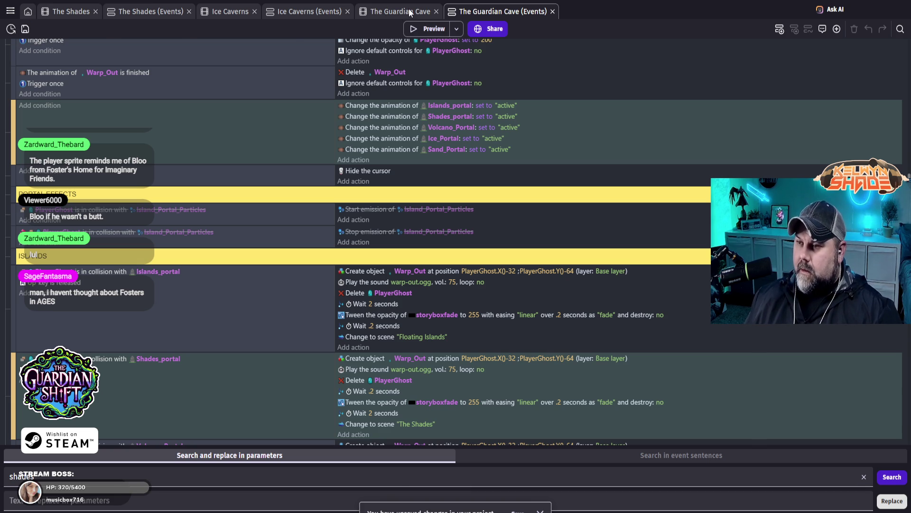
pyautogui.hotkey('ctrl', 'shift', 'Tab')
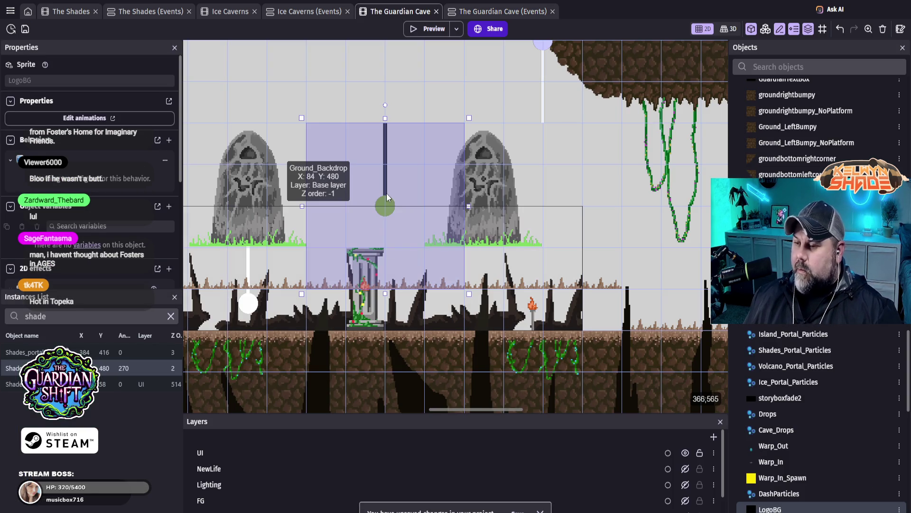
pyautogui.click(381, 204)
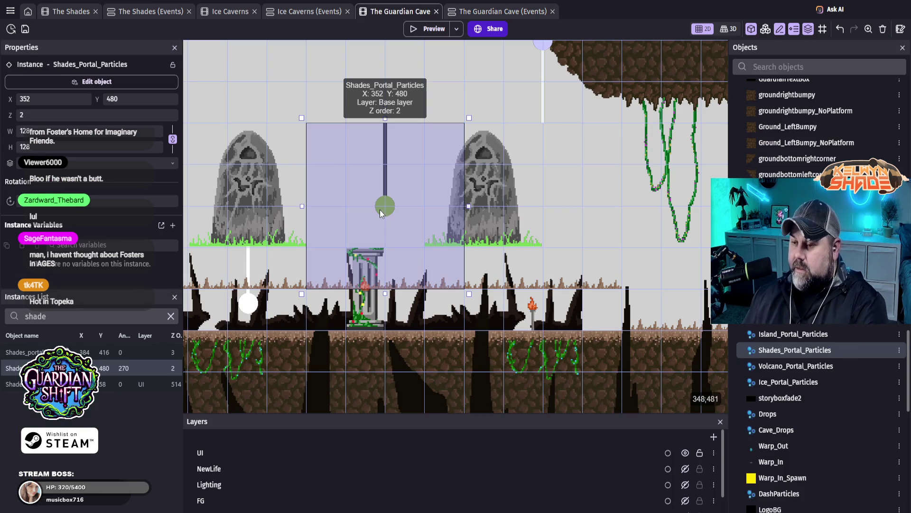
pyautogui.press('Delete')
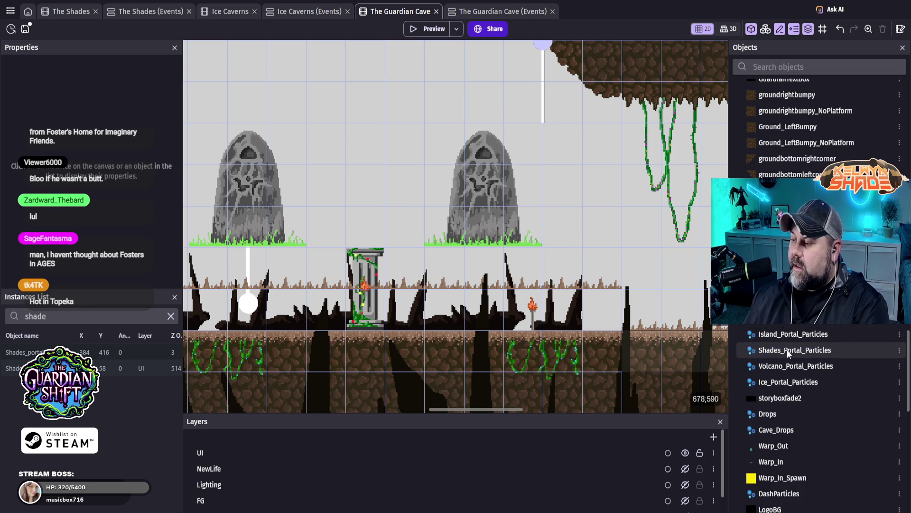
pyautogui.moveTo(787, 349); pyautogui.dragTo(380, 148)
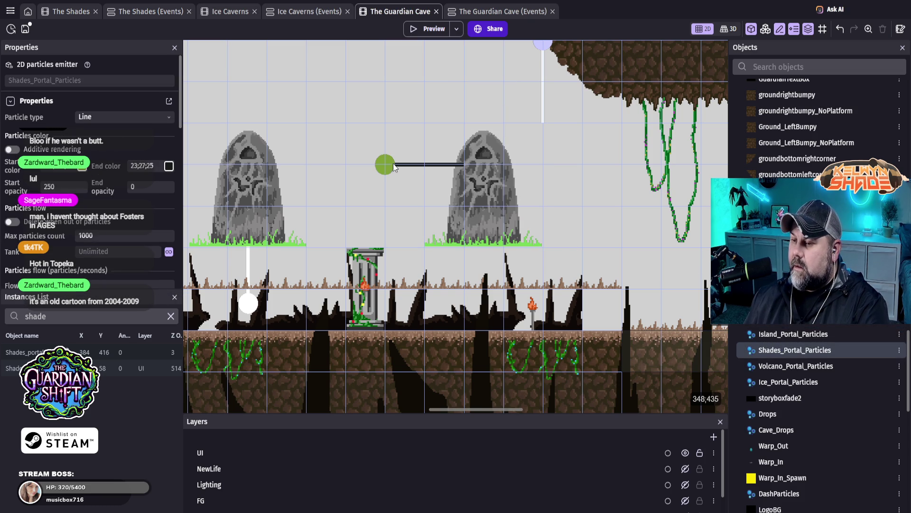
pyautogui.click(415, 29)
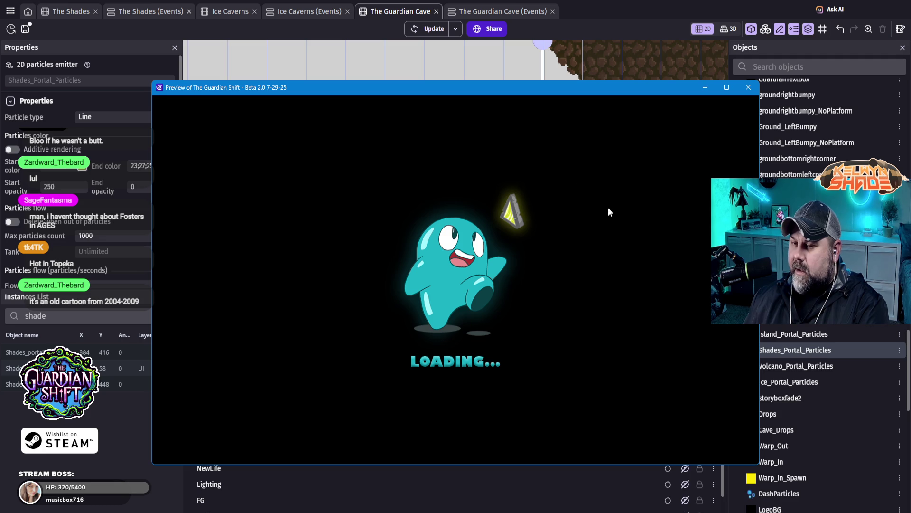
# - Walk the ghost left to view the green portal particles, then close the preview
pyautogui.press('Left')
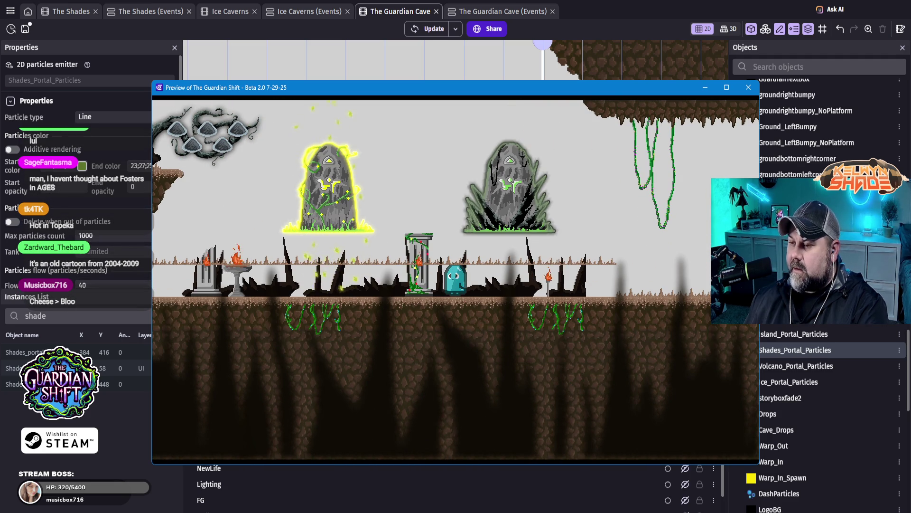
pyautogui.click(748, 87)
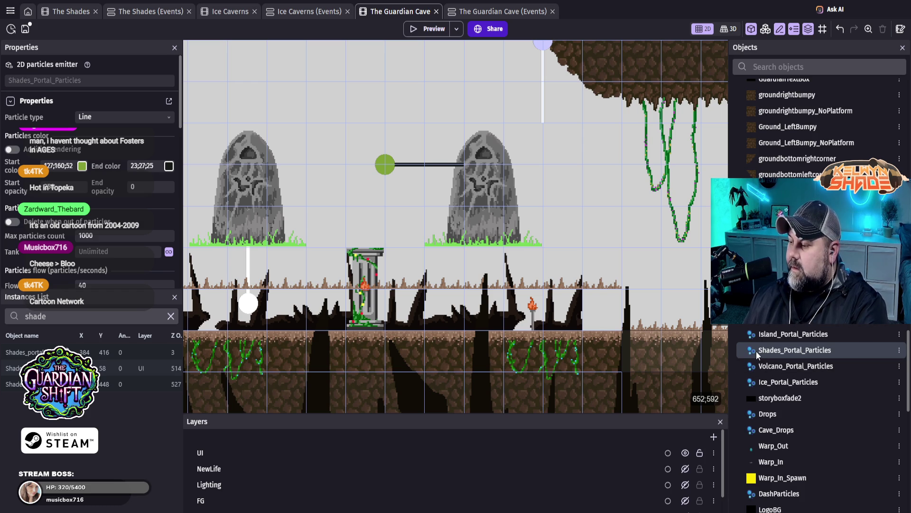
# - Delete Shades_Portal_Particles and duplicate Island_Portal_Particles, renaming the copy Shades_Portal_Particles2
pyautogui.press('Delete')
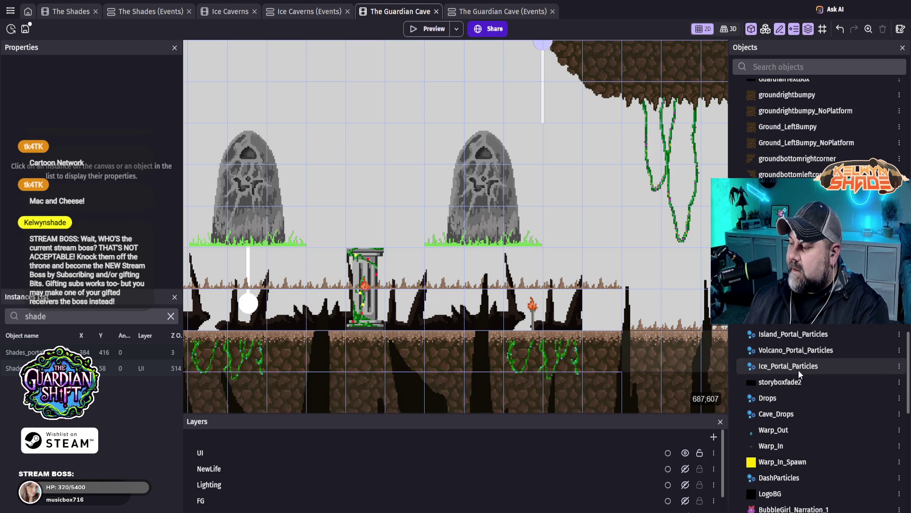
pyautogui.click(780, 338)
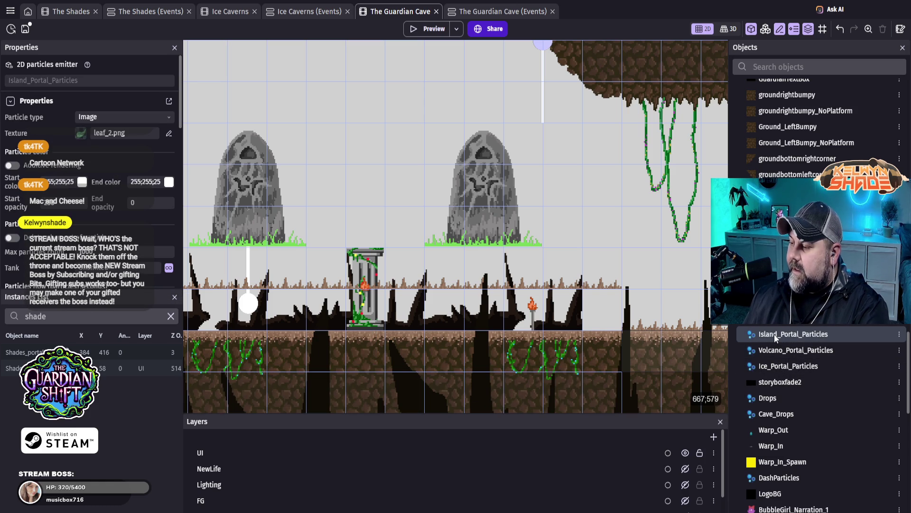
pyautogui.rightClick(774, 334)
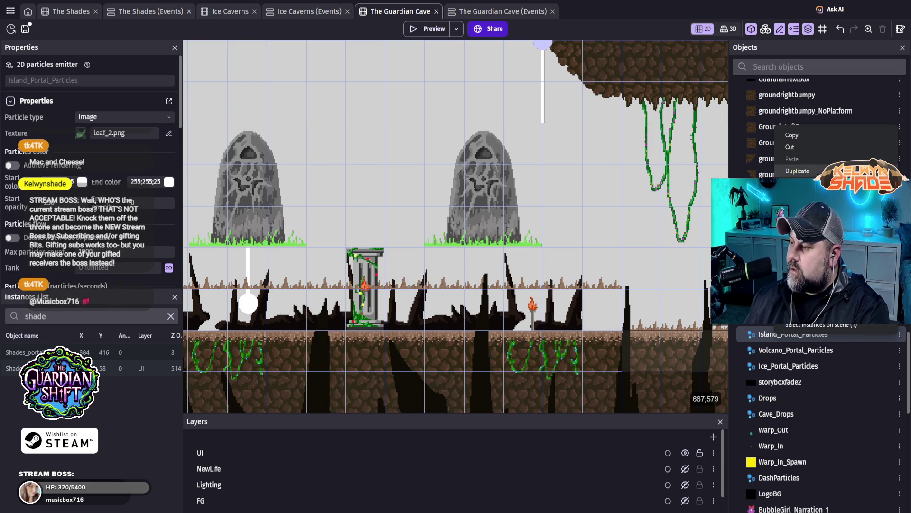
pyautogui.press('Escape')
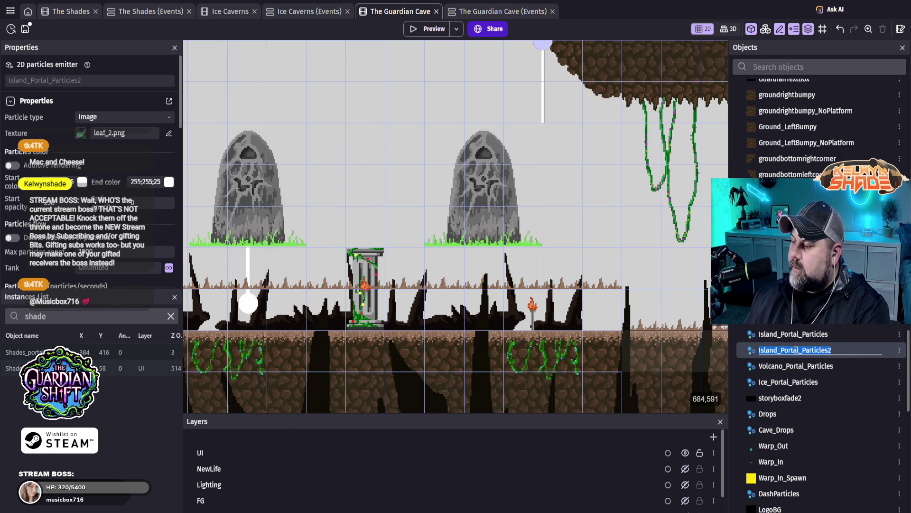
pyautogui.moveTo(777, 350); pyautogui.dragTo(744, 348)
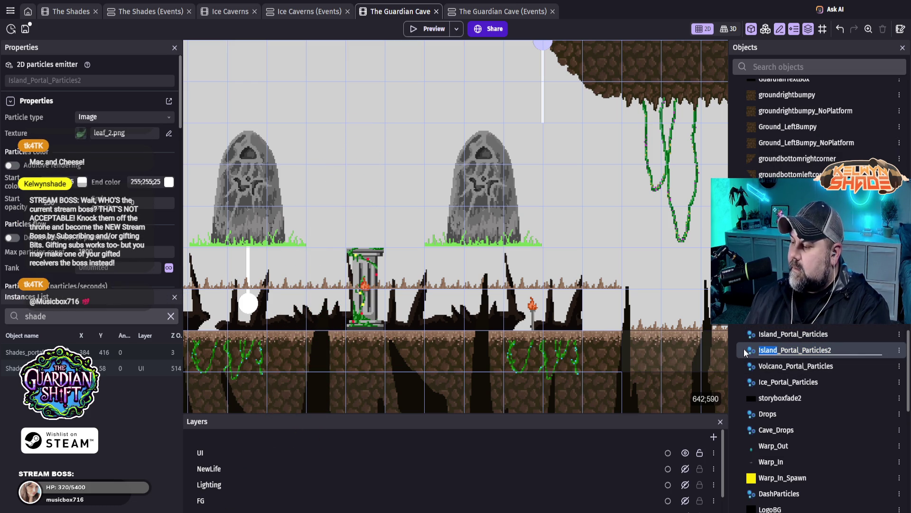
pyautogui.write('Shades')
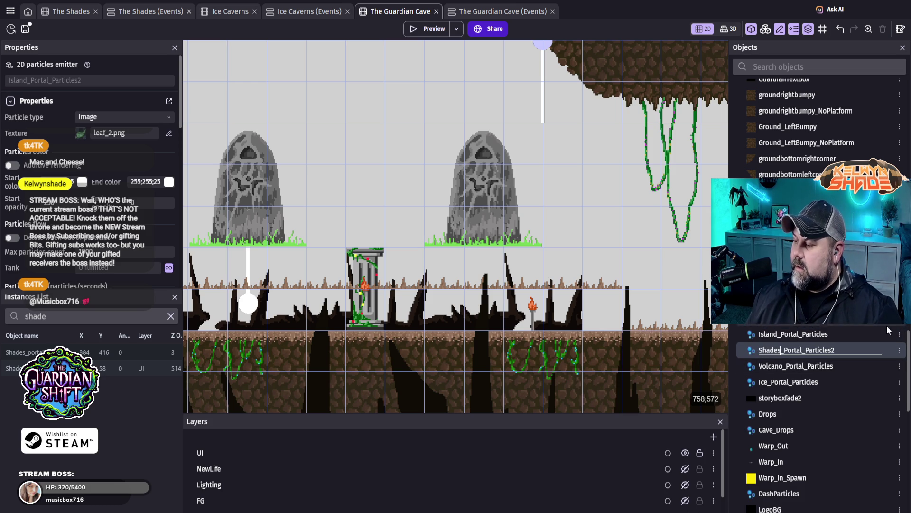
pyautogui.click(851, 338)
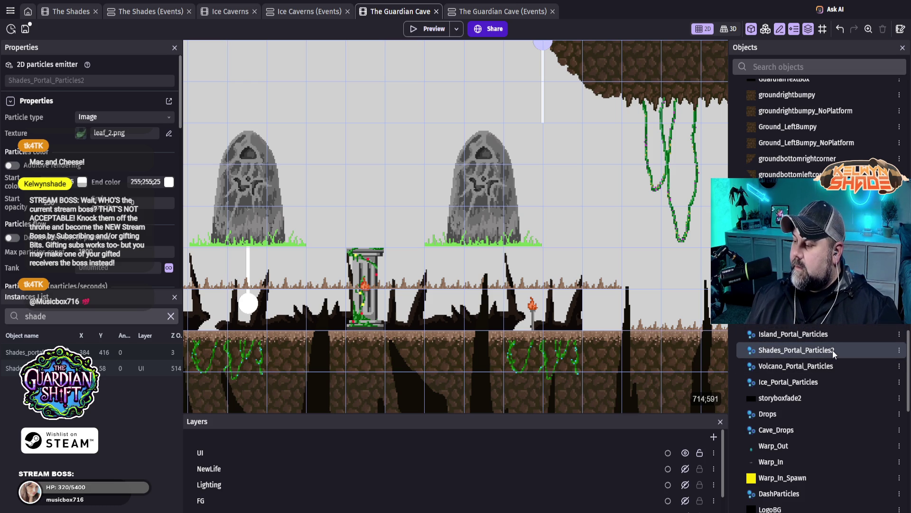
pyautogui.doubleClick(841, 348)
# - Rename the copy to Shades_Portal_Particles and switch its particle type to Circle
pyautogui.click(262, 83)
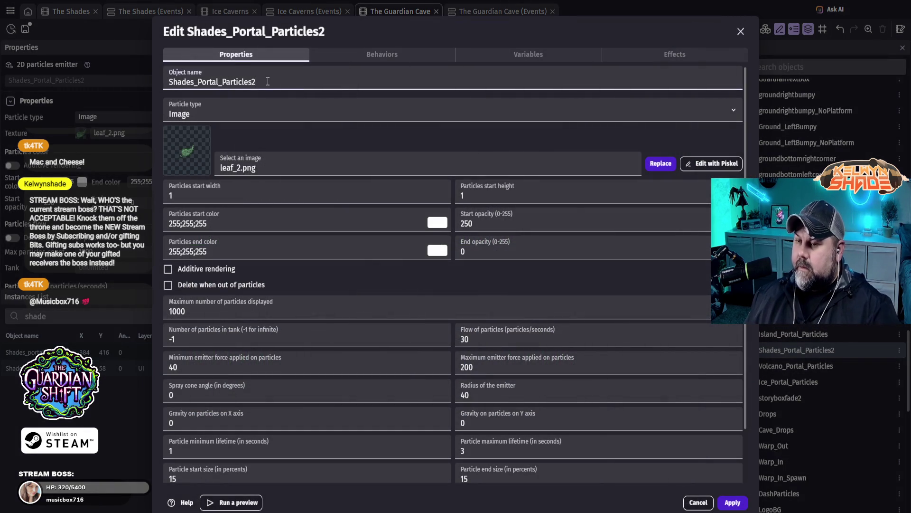
pyautogui.press('BackSpace')
pyautogui.click(401, 136)
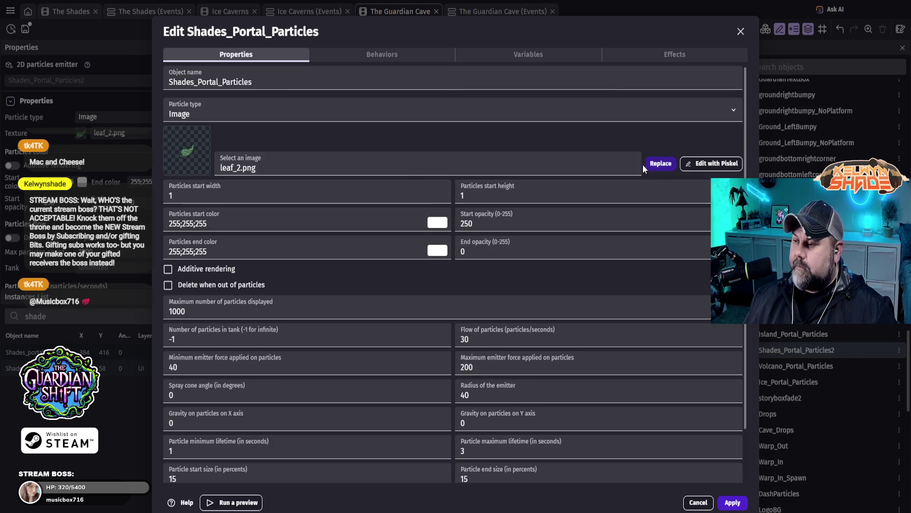
pyautogui.click(662, 164)
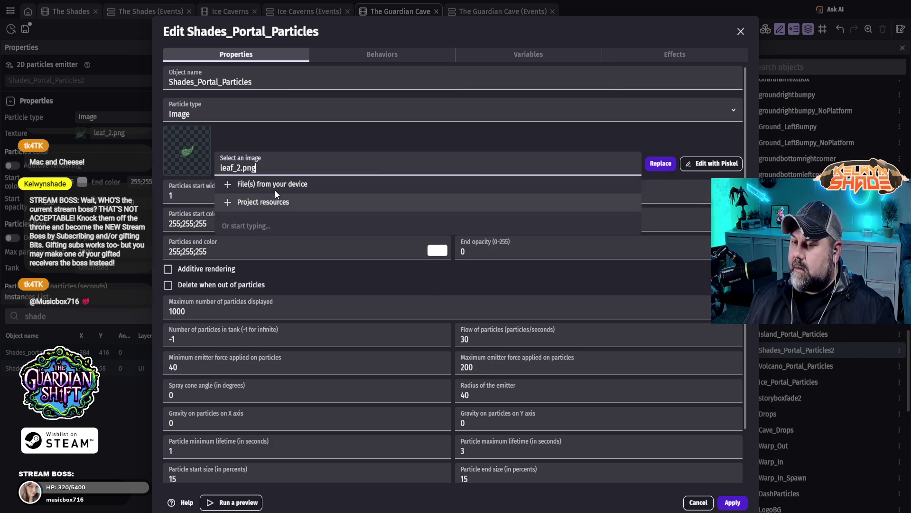
pyautogui.click(247, 147)
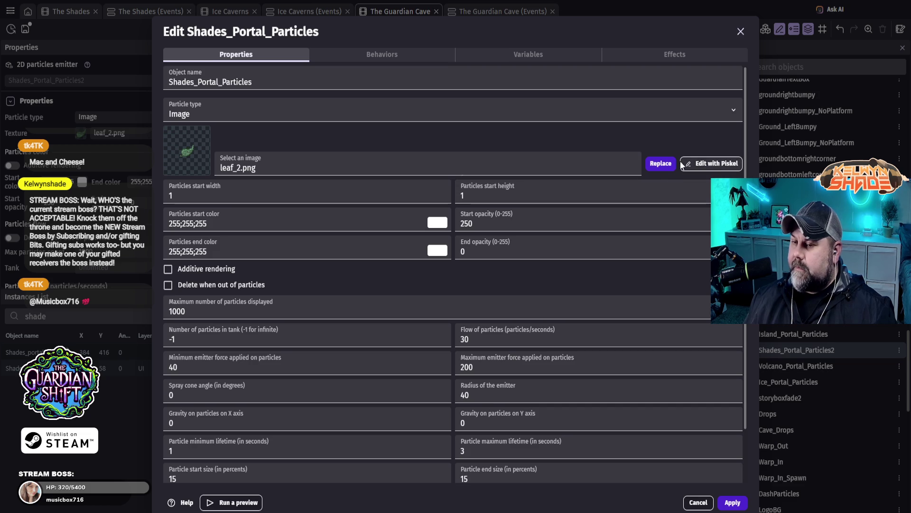
pyautogui.click(358, 113)
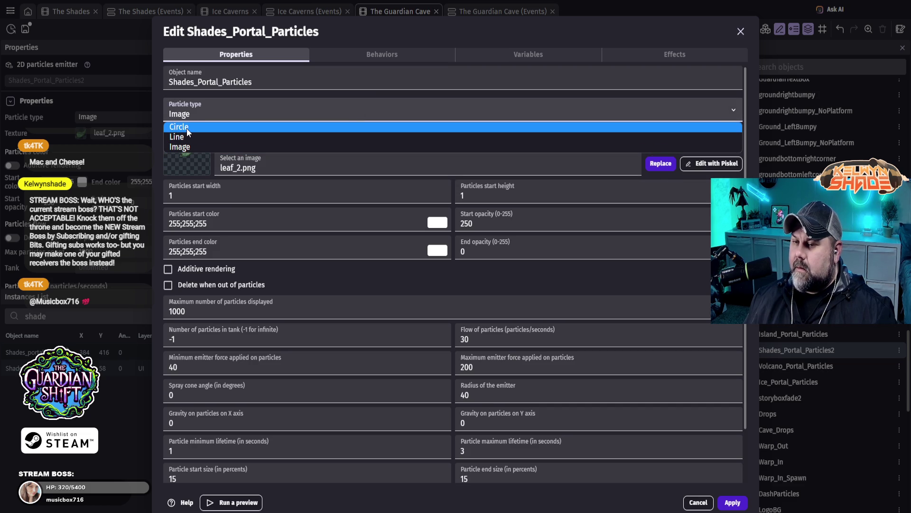
pyautogui.click(186, 128)
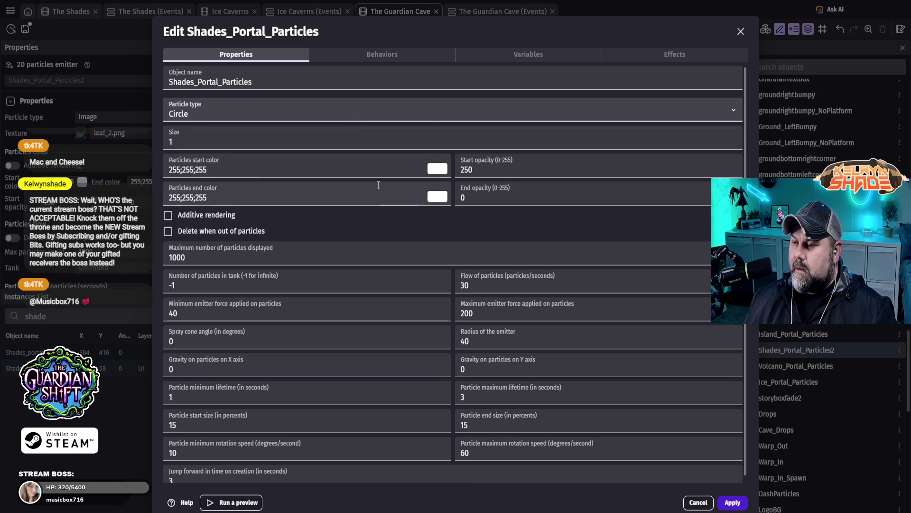
# - Set start colour 62;202;61 and end colour 55;77;30, then apply the emitter changes
pyautogui.click(435, 170)
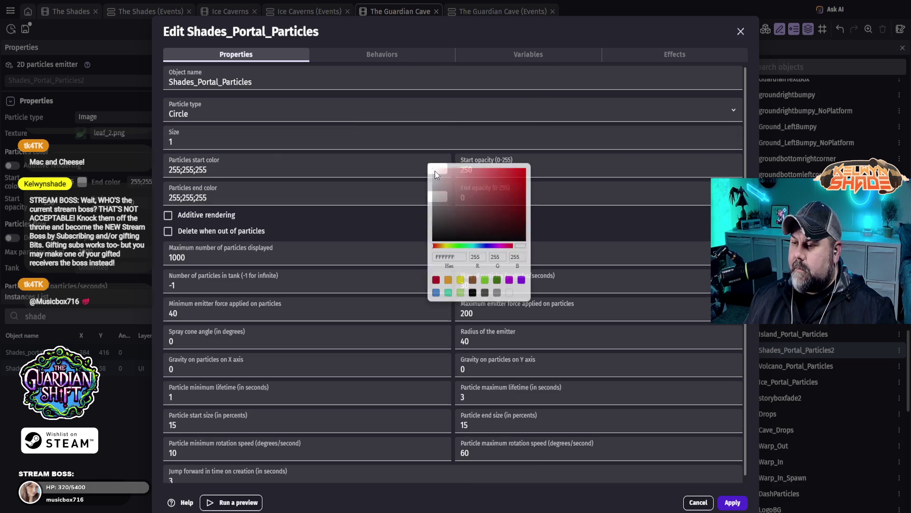
pyautogui.click(459, 247)
pyautogui.click(498, 183)
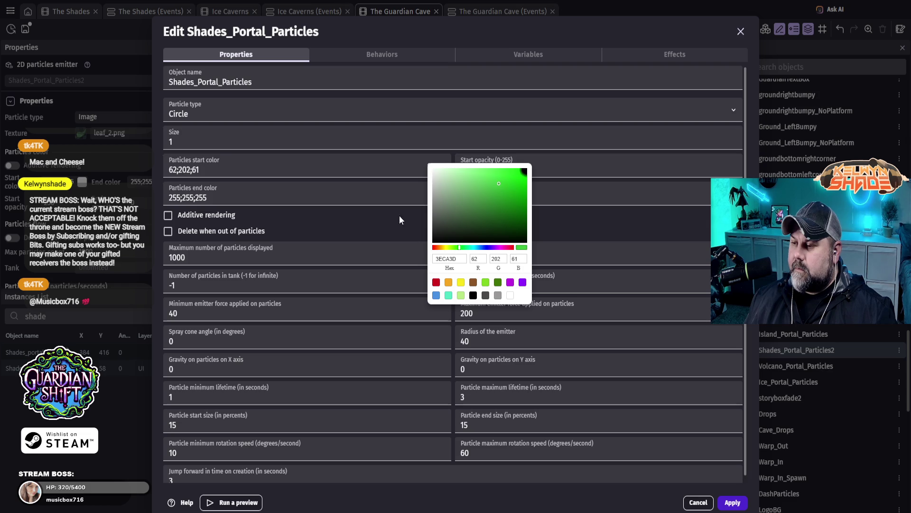
pyautogui.click(392, 209)
pyautogui.click(437, 196)
pyautogui.moveTo(480, 253); pyautogui.dragTo(434, 248)
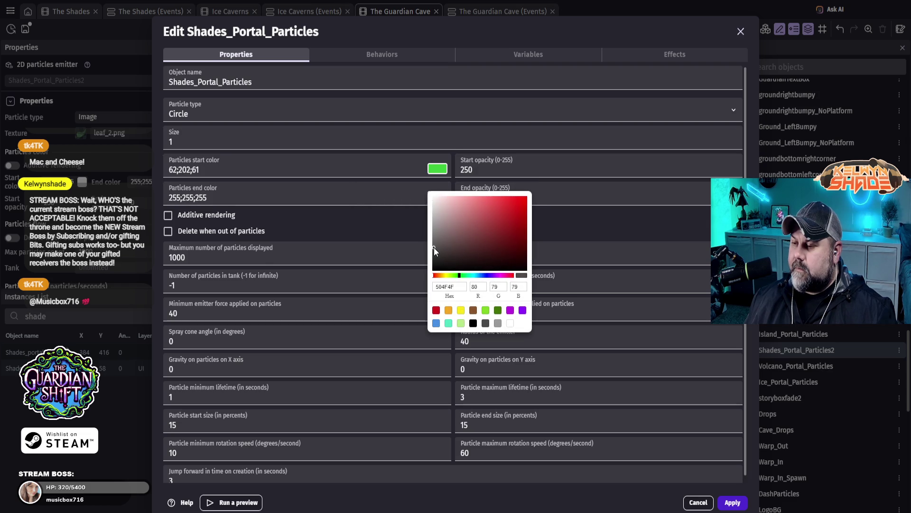
pyautogui.click(498, 310)
pyautogui.click(486, 254)
pyautogui.click(491, 249)
pyautogui.click(578, 219)
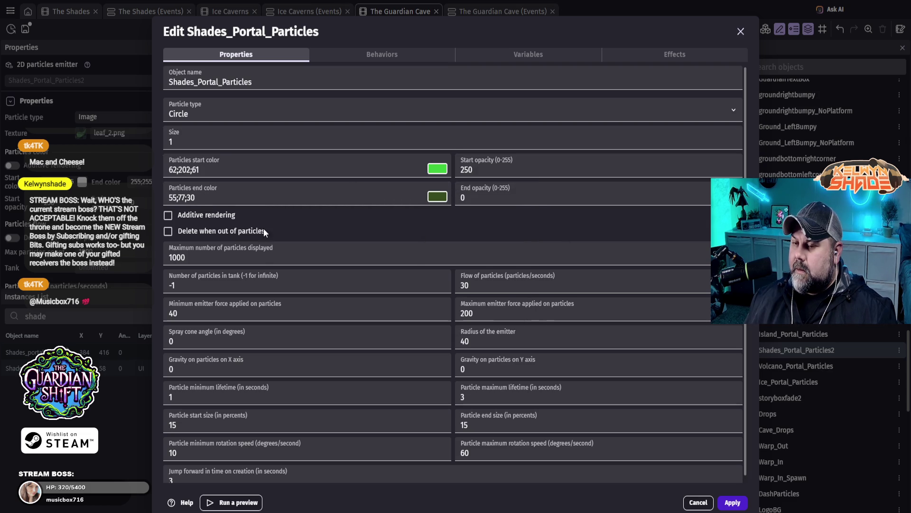
pyautogui.click(732, 502)
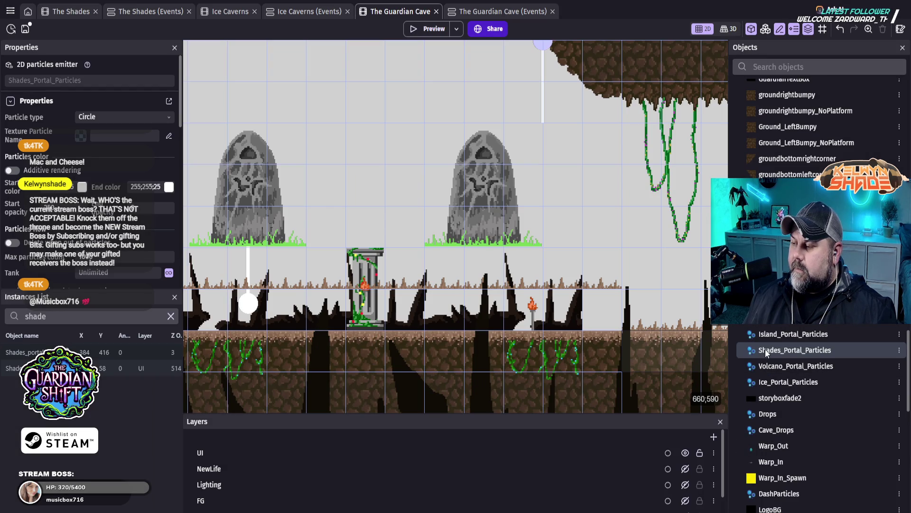
# - Place the Shades_Portal_Particles emitter in the scene and rotate it to 270° to point upward
pyautogui.moveTo(773, 350)
pyautogui.mouseDown()
pyautogui.moveTo(392, 180)
pyautogui.moveTo(391, 202)
pyautogui.mouseUp()
pyautogui.click(391, 202)
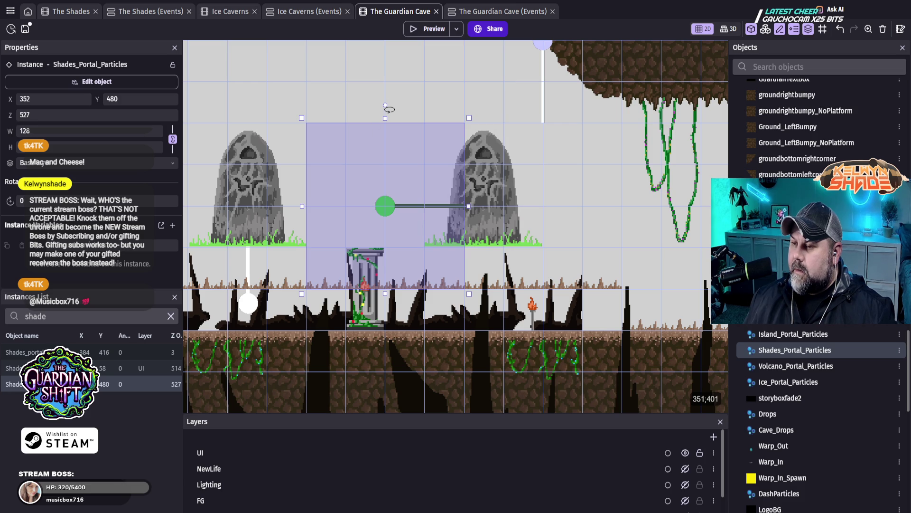
pyautogui.moveTo(384, 106)
pyautogui.mouseDown()
pyautogui.moveTo(320, 123)
pyautogui.moveTo(293, 193)
pyautogui.mouseUp()
pyautogui.keyDown('shift'); pyautogui.click(293, 192); pyautogui.keyUp('shift')
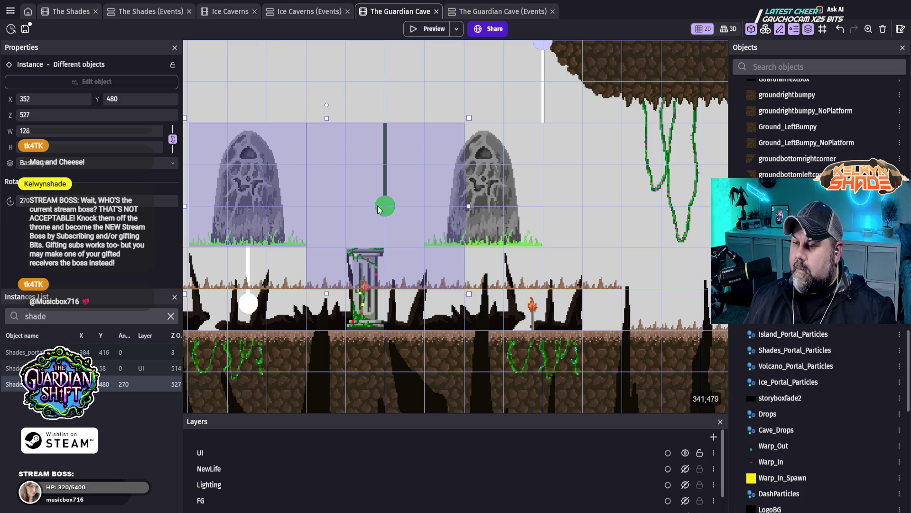
pyautogui.moveTo(378, 208)
pyautogui.mouseDown()
pyautogui.moveTo(472, 295)
pyautogui.moveTo(512, 304)
pyautogui.moveTo(486, 311)
pyautogui.mouseUp()
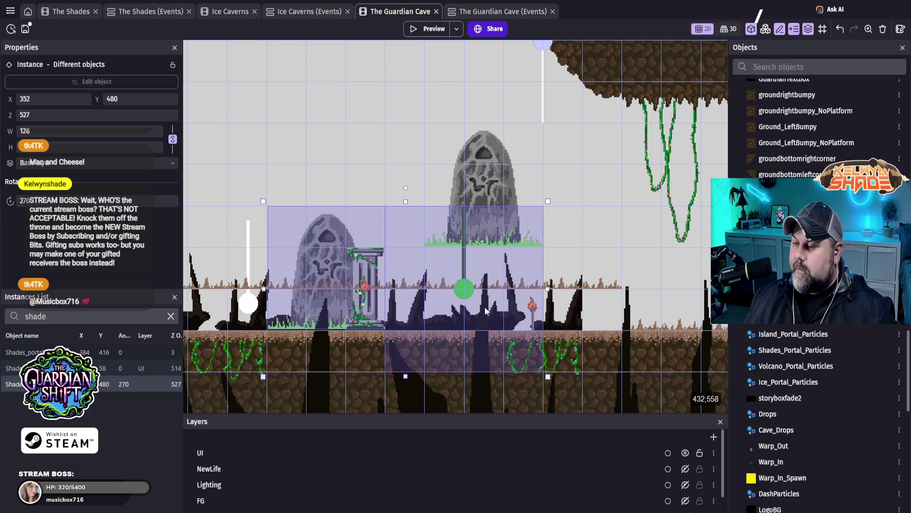
pyautogui.hotkey('ctrl', 'z')
pyautogui.hotkey('ctrl', 'z')
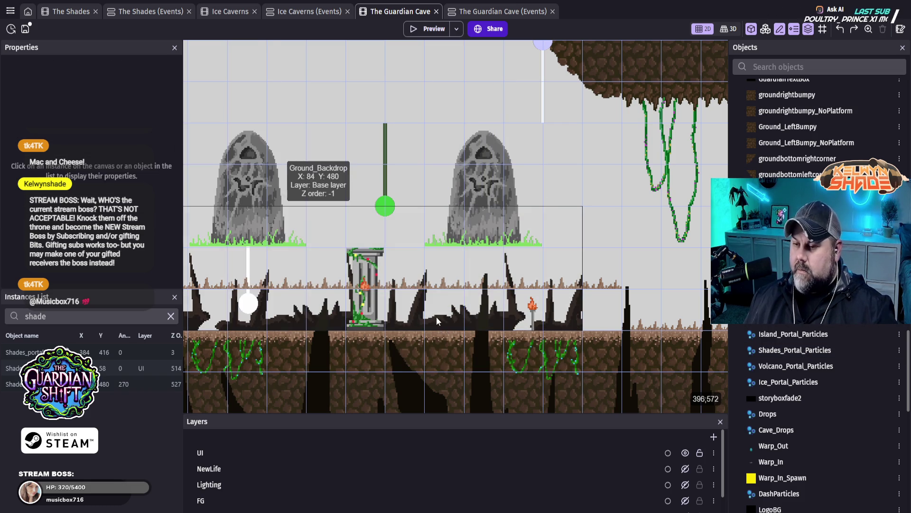
# - Move the emitter under the right Shades_portal tombstone and nudge it into alignment
pyautogui.click(385, 209)
pyautogui.moveTo(385, 223)
pyautogui.mouseDown()
pyautogui.moveTo(465, 266)
pyautogui.moveTo(517, 274)
pyautogui.moveTo(537, 291)
pyautogui.mouseUp()
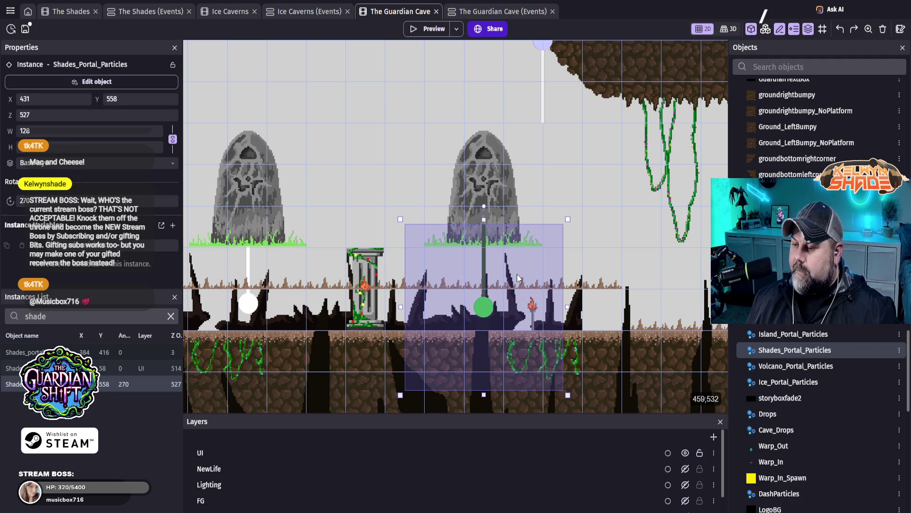
pyautogui.press('Right')
pyautogui.press('Up')
pyautogui.press('Right')
pyautogui.press('Down')
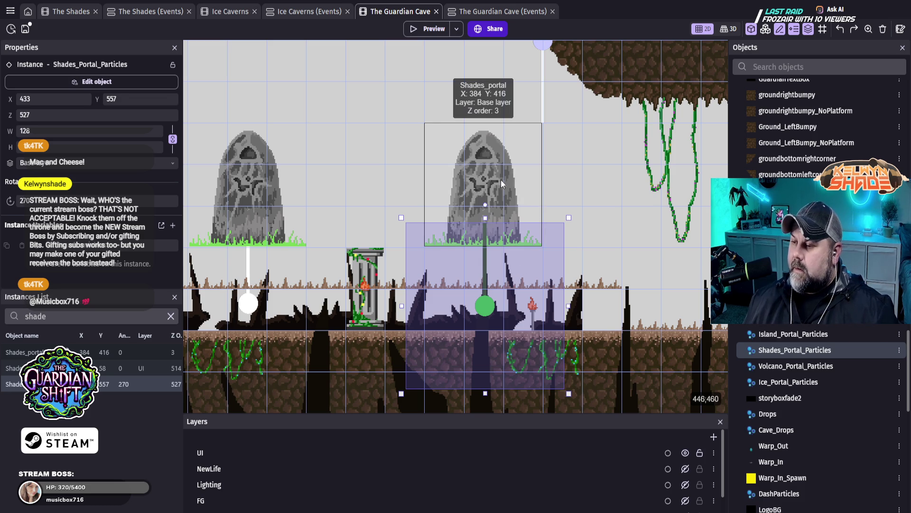
# - Lower the Shades_portal and Islands_portal tombstones down to Y 480
pyautogui.click(500, 179)
pyautogui.moveTo(487, 169)
pyautogui.mouseDown()
pyautogui.moveTo(490, 247)
pyautogui.moveTo(483, 247)
pyautogui.mouseUp()
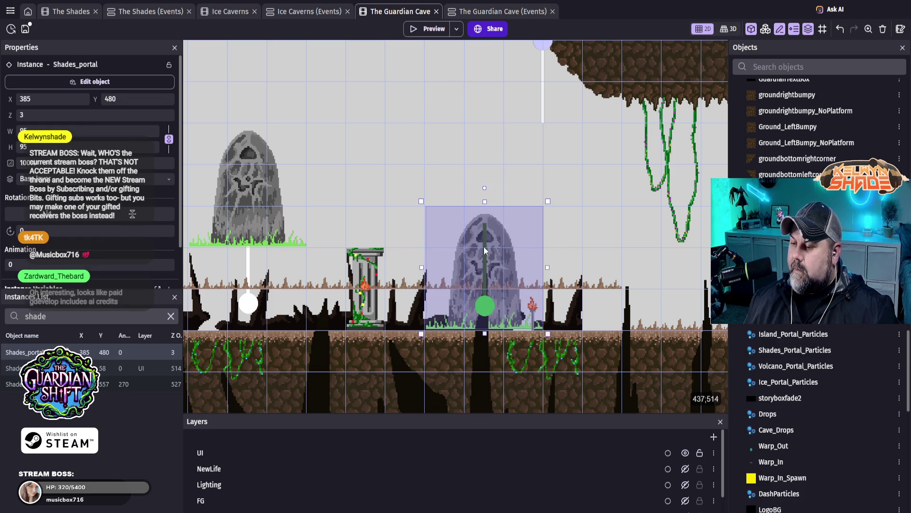
pyautogui.click(254, 205)
pyautogui.moveTo(255, 205); pyautogui.dragTo(249, 262)
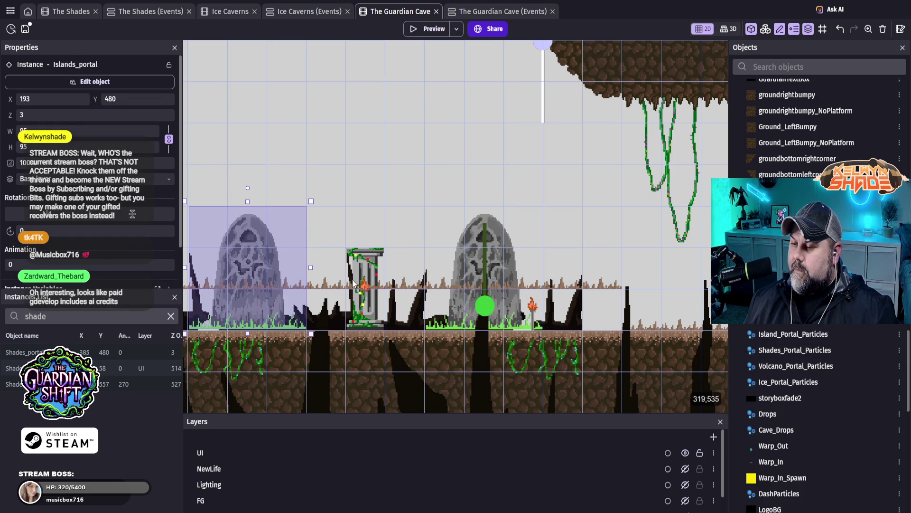
pyautogui.click(440, 286)
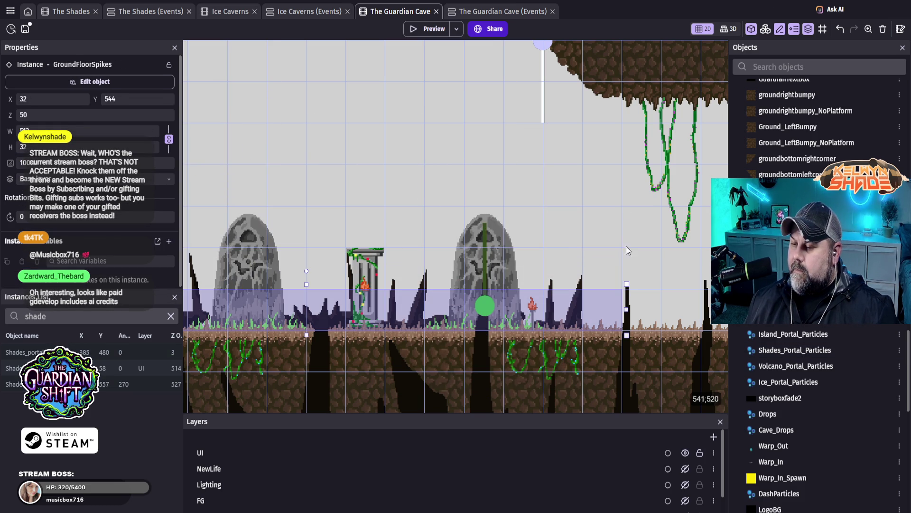
pyautogui.scroll(-3, 684, 474)
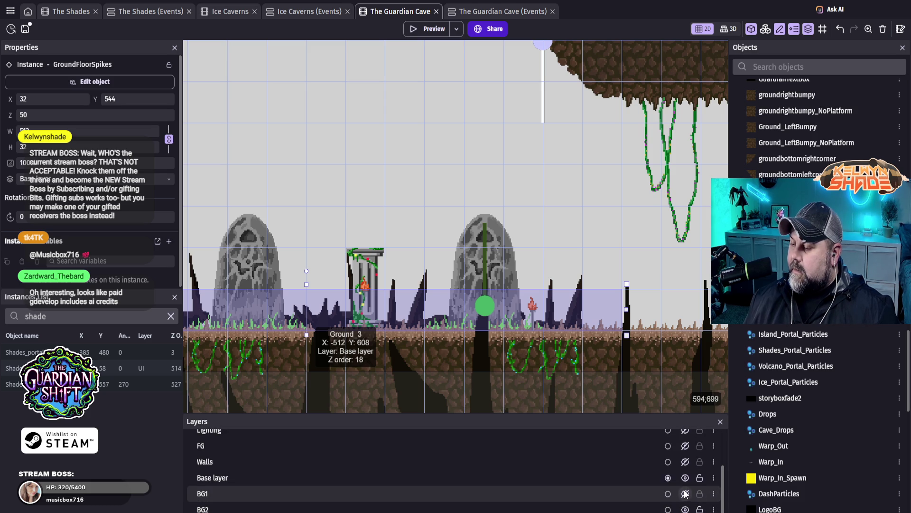
# - Turn on the BG1, Walls, FG and Lighting layers, then run a level preview
pyautogui.click(685, 493)
pyautogui.click(685, 462)
pyautogui.click(687, 447)
pyautogui.click(686, 431)
pyautogui.scroll(3, 668, 460)
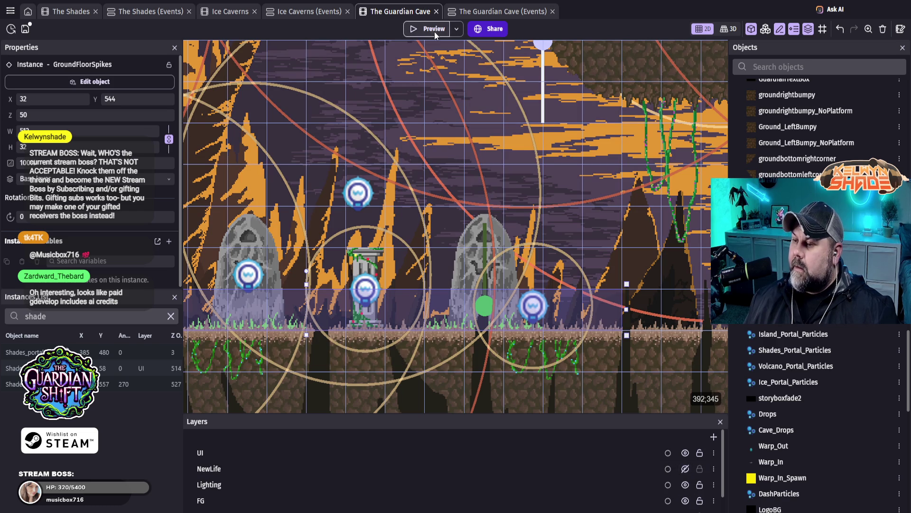
pyautogui.click(435, 30)
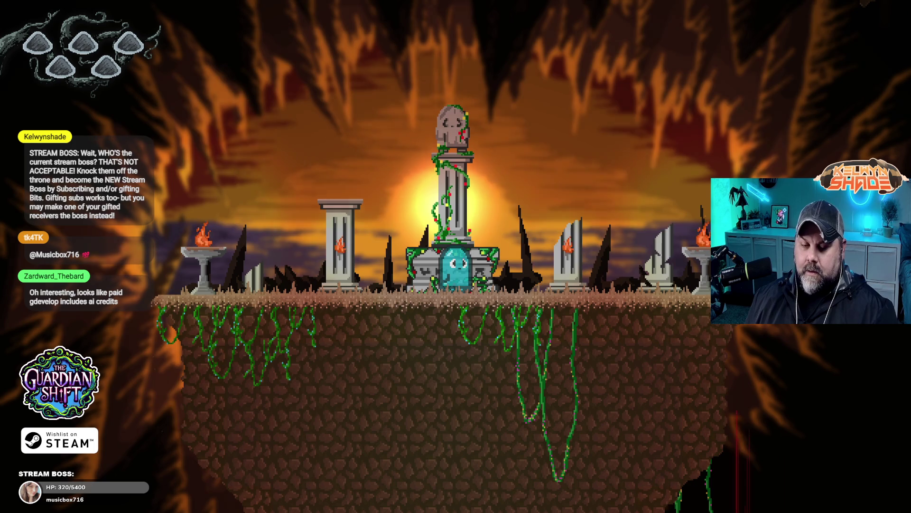
# - Walk the ghost left off the shrine and right to the portal stones, then close the preview
pyautogui.press('Left')
pyautogui.press('Left')
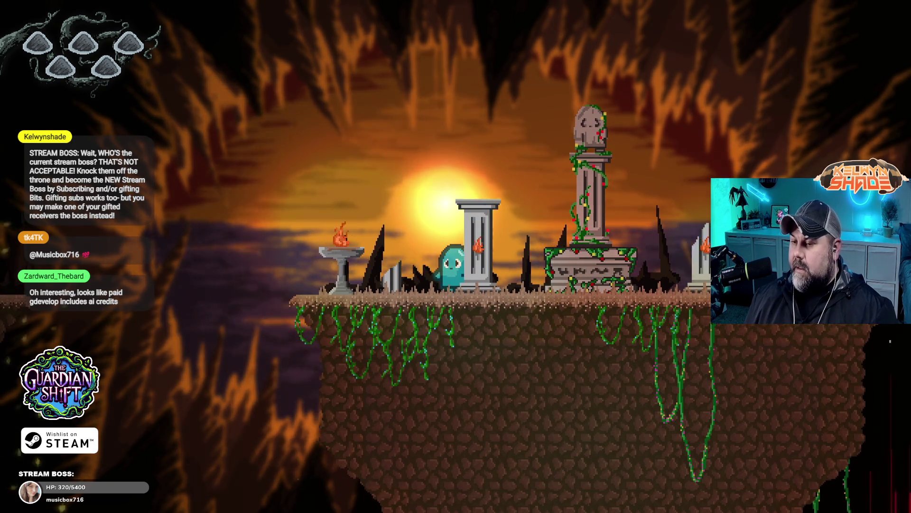
pyautogui.press('space')
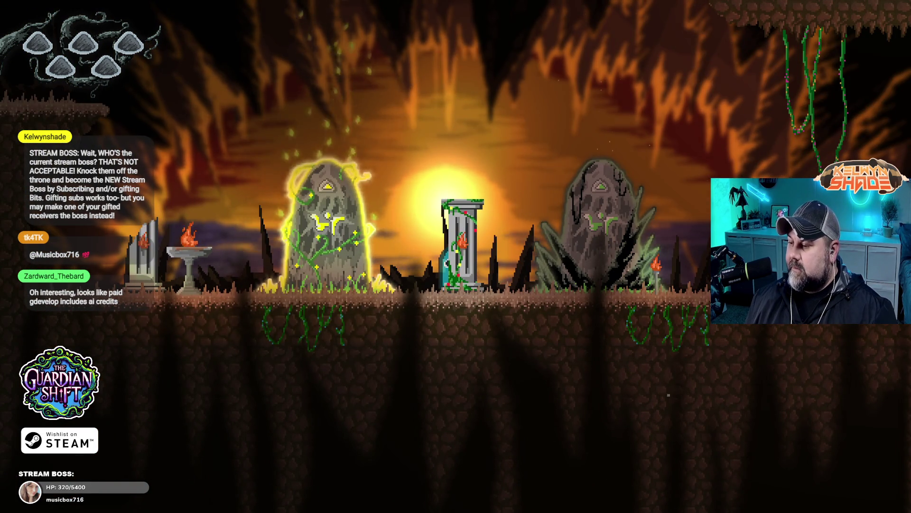
pyautogui.press('Right')
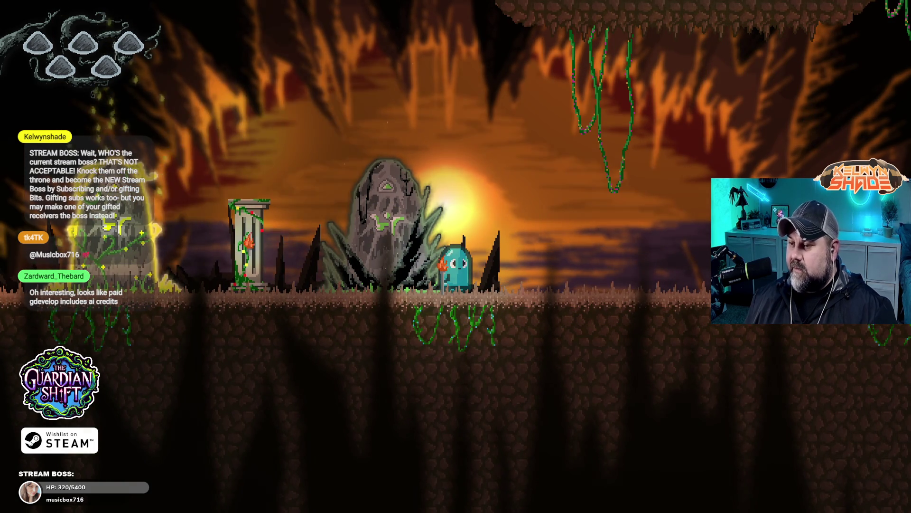
pyautogui.press('Escape')
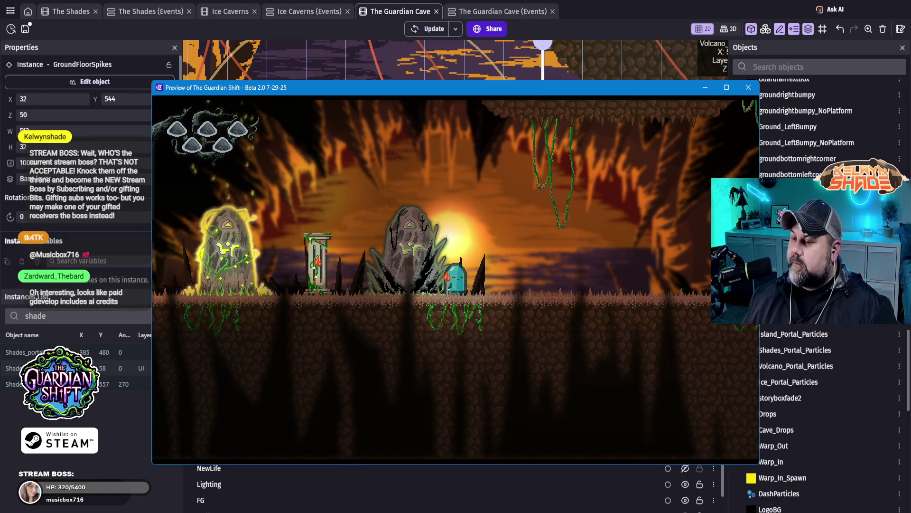
pyautogui.click(746, 91)
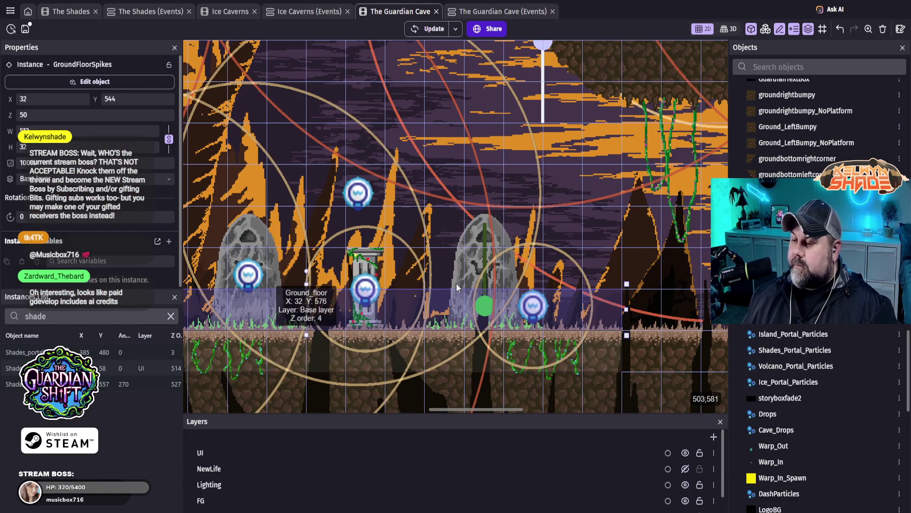
# - Open the Shades_Portal_Particles emitter's object settings from its scene instance
pyautogui.click(485, 311)
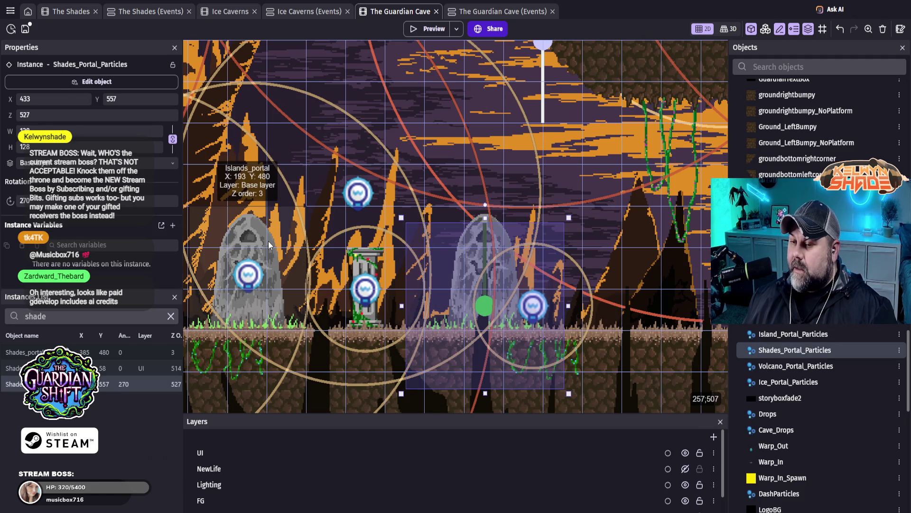
pyautogui.doubleClick(484, 308)
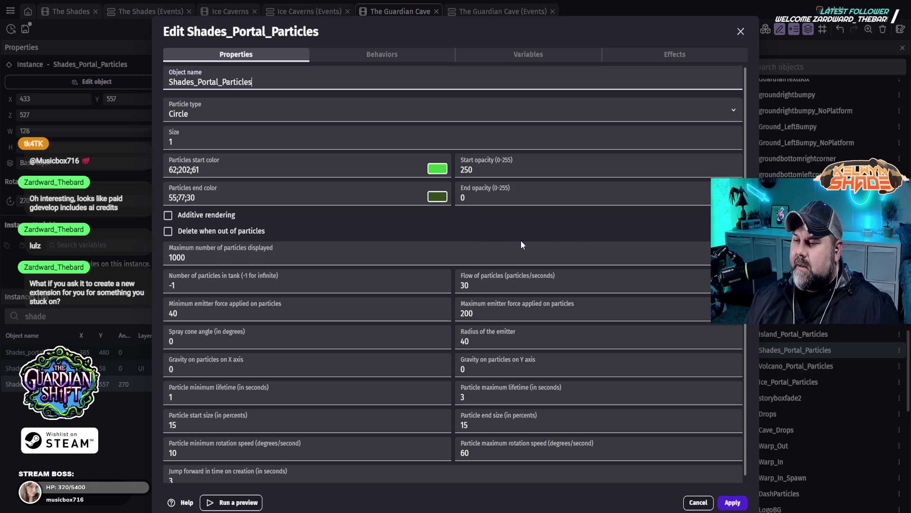
# - Set the emitter's circle particle size to 3 and apply the change
pyautogui.doubleClick(171, 142)
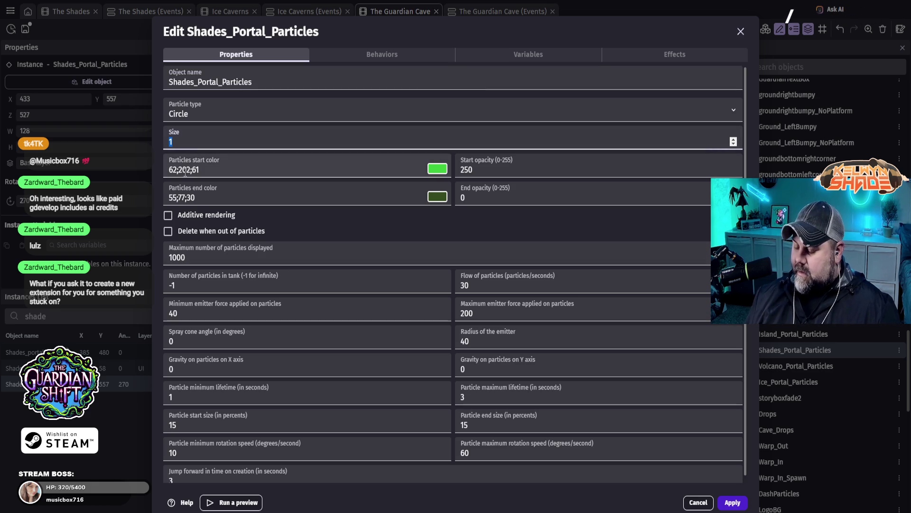
pyautogui.write('3')
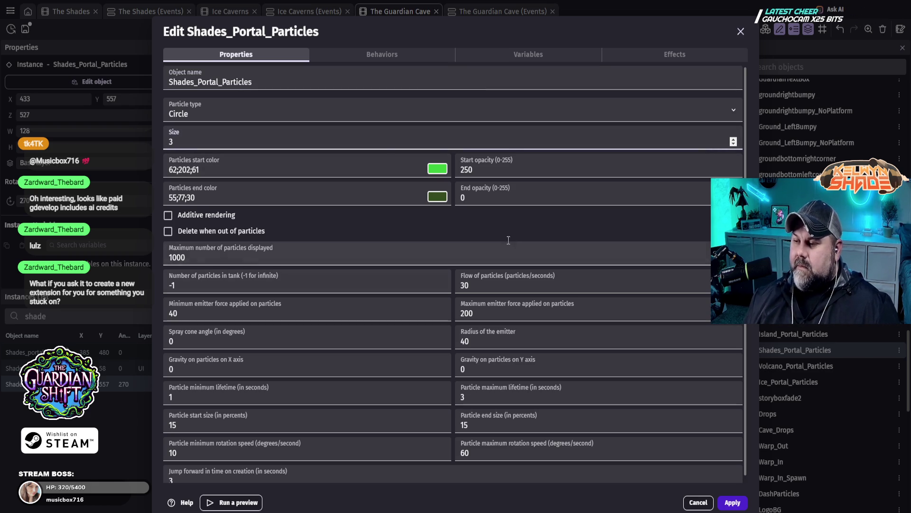
pyautogui.click(481, 238)
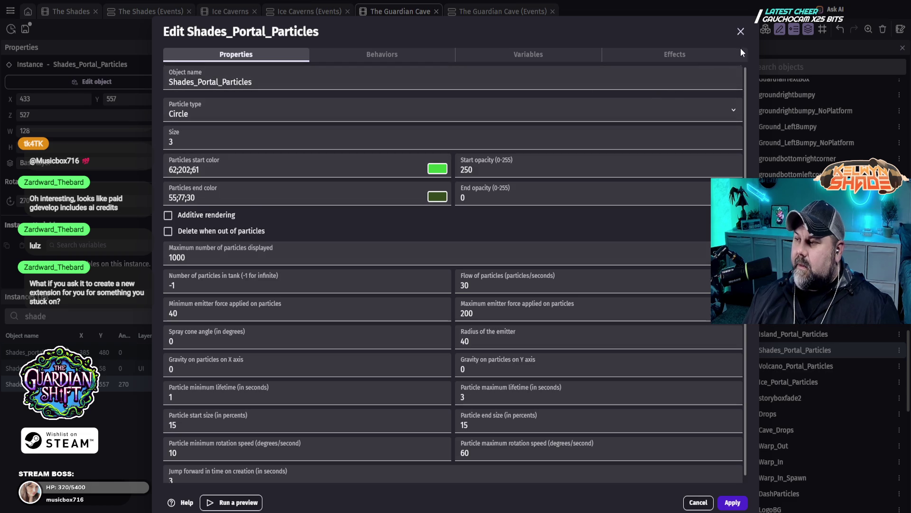
pyautogui.click(732, 503)
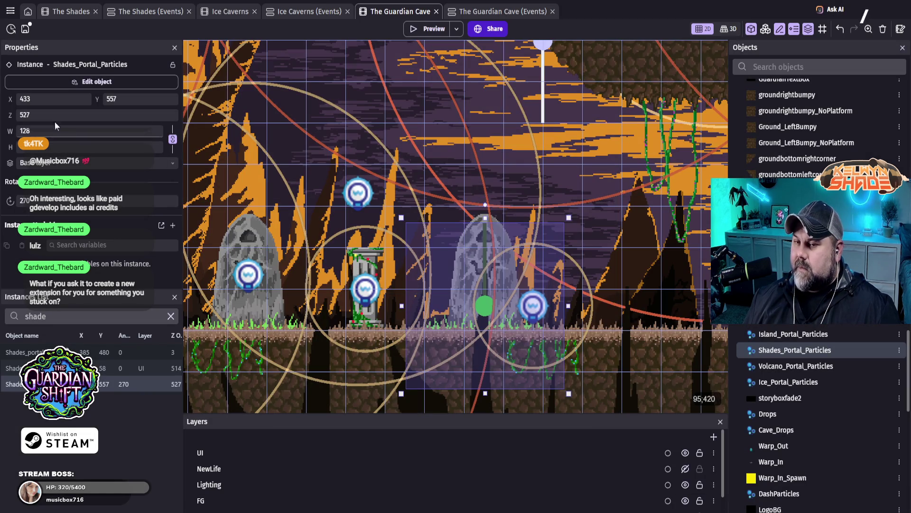
# - Lower the emitter instance's Z order from 527 to 2
pyautogui.doubleClick(47, 114)
pyautogui.write('2')
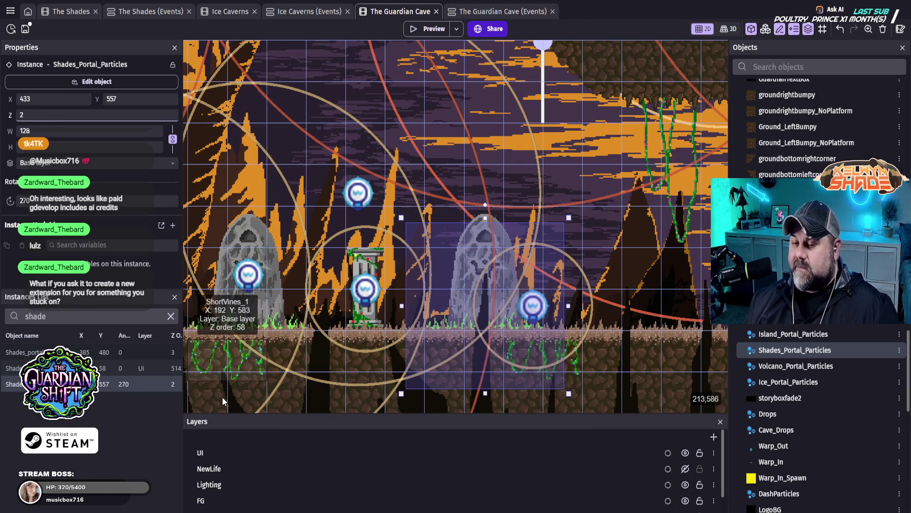
pyautogui.click(168, 416)
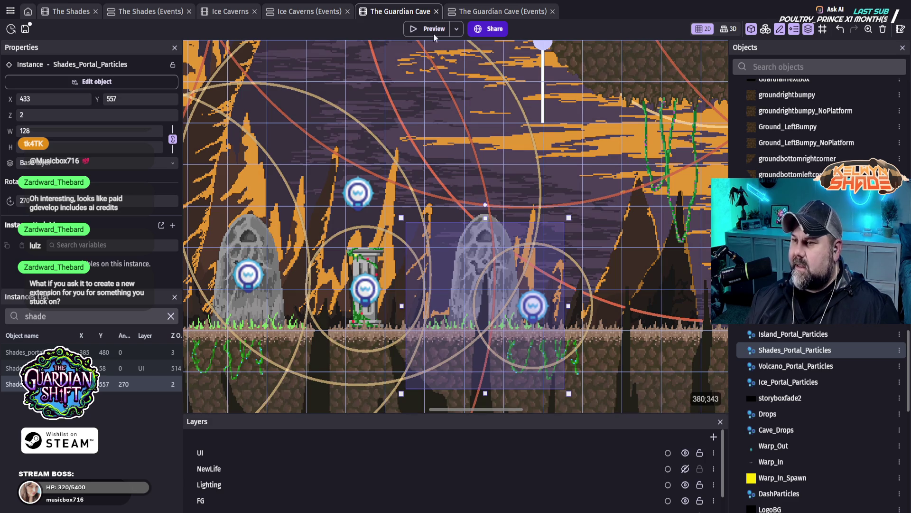
pyautogui.click(419, 25)
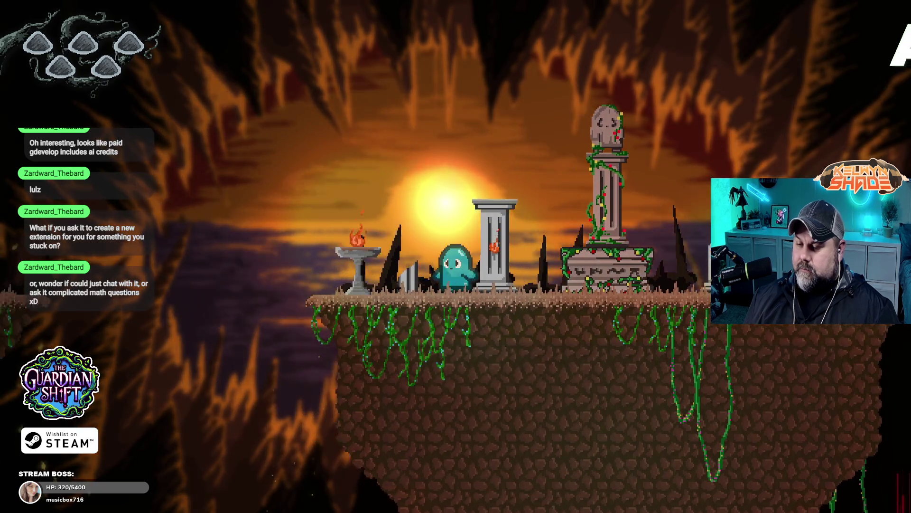
pyautogui.press('Left')
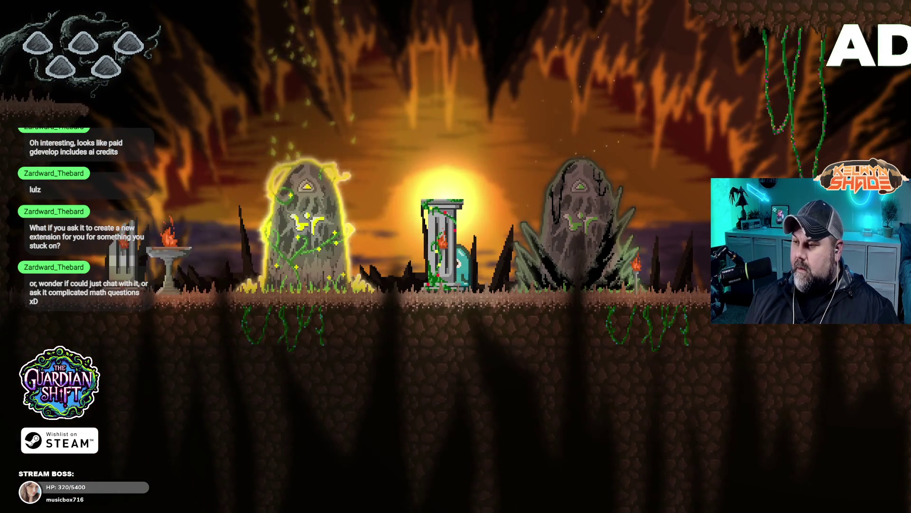
pyautogui.press('Right')
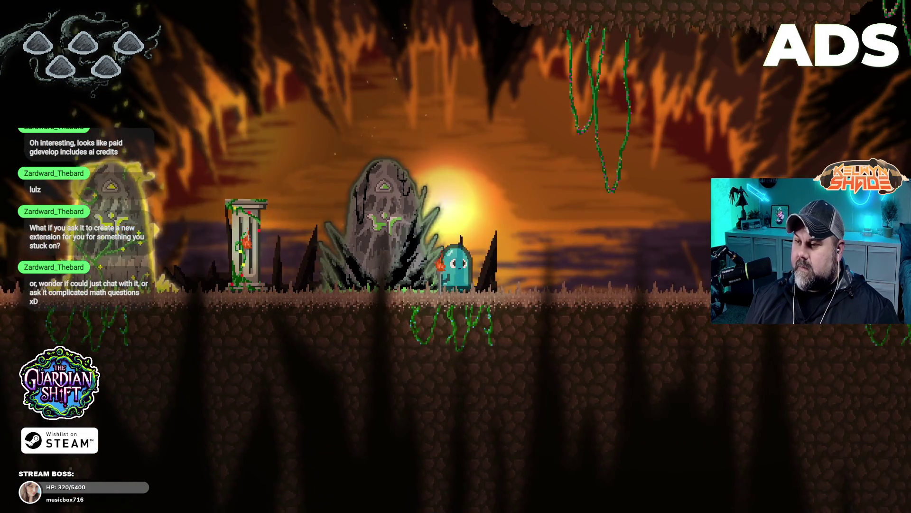
pyautogui.press('Left')
pyautogui.hotkey('alt', 'F4')
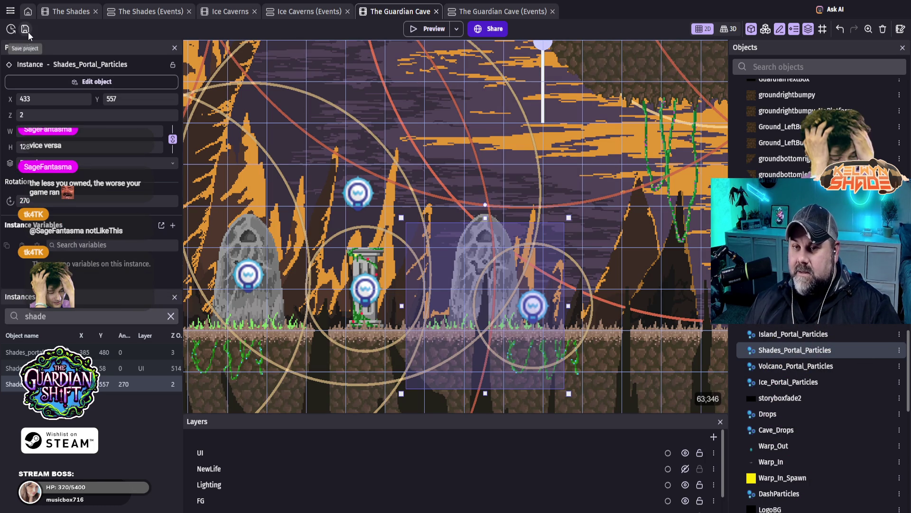
# - Save the Guardian Cave project with the emitter at X 433, Y 557
pyautogui.click(28, 32)
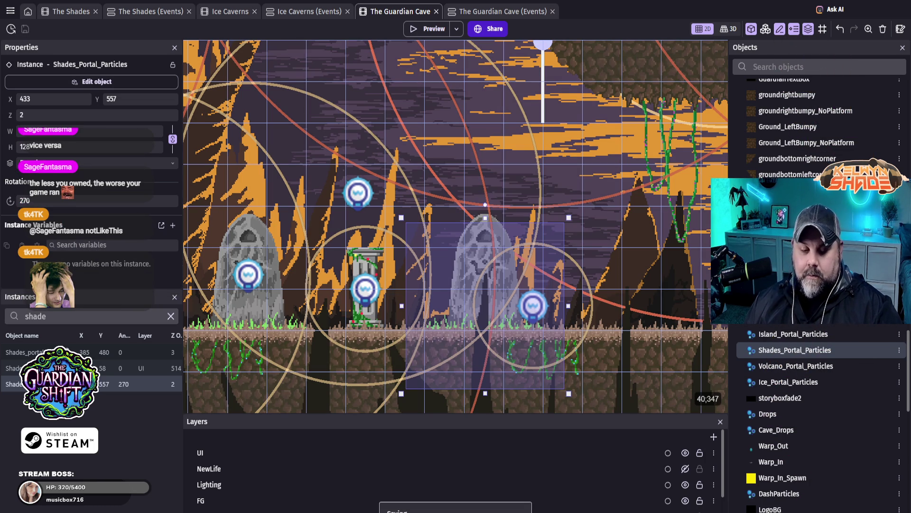